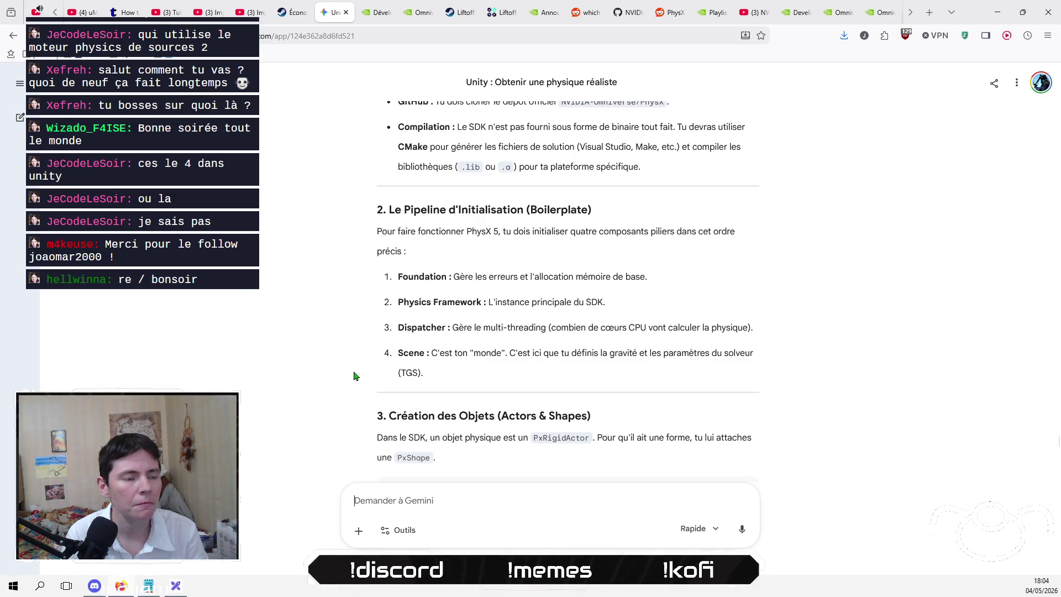
- Read down the page, highlighting the bullet about sending data to the renderer and the word OpenGL
{"action": "scroll", "coordinate": [354, 375], "scroll_direction": "down", "scroll_amount": 1}
{"action": "scroll", "coordinate": [357, 376], "scroll_direction": "down", "scroll_amount": 3}
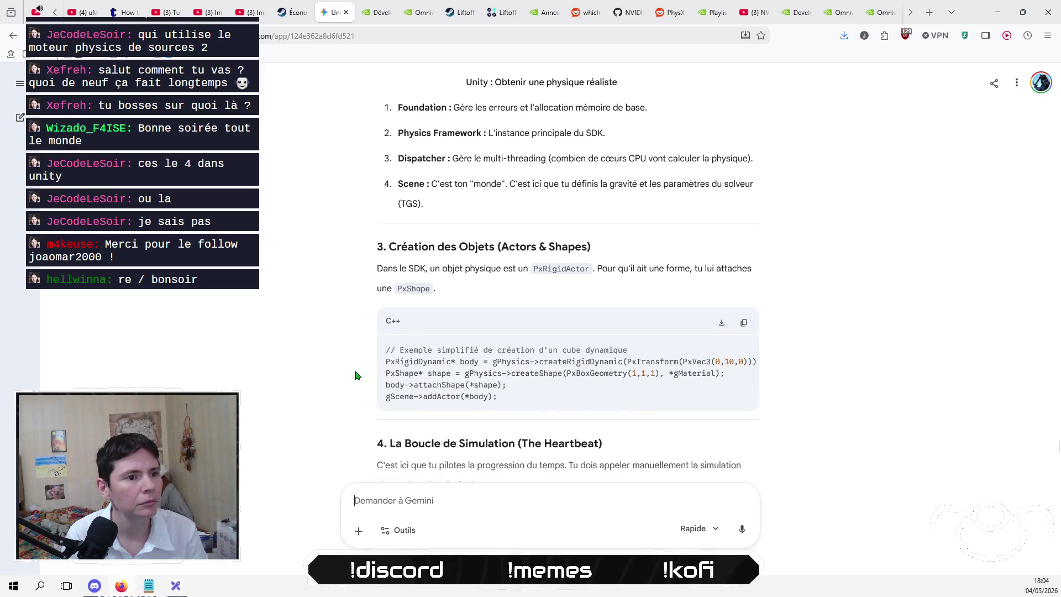
{"action": "scroll", "coordinate": [356, 376], "scroll_direction": "down", "scroll_amount": 1}
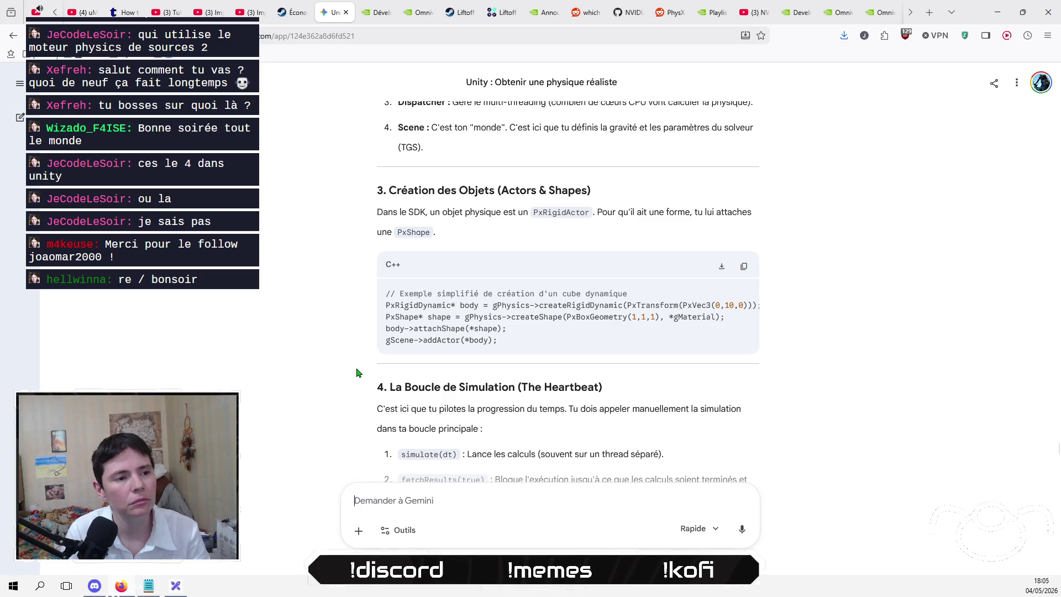
{"action": "scroll", "coordinate": [357, 372], "scroll_direction": "down", "scroll_amount": 5}
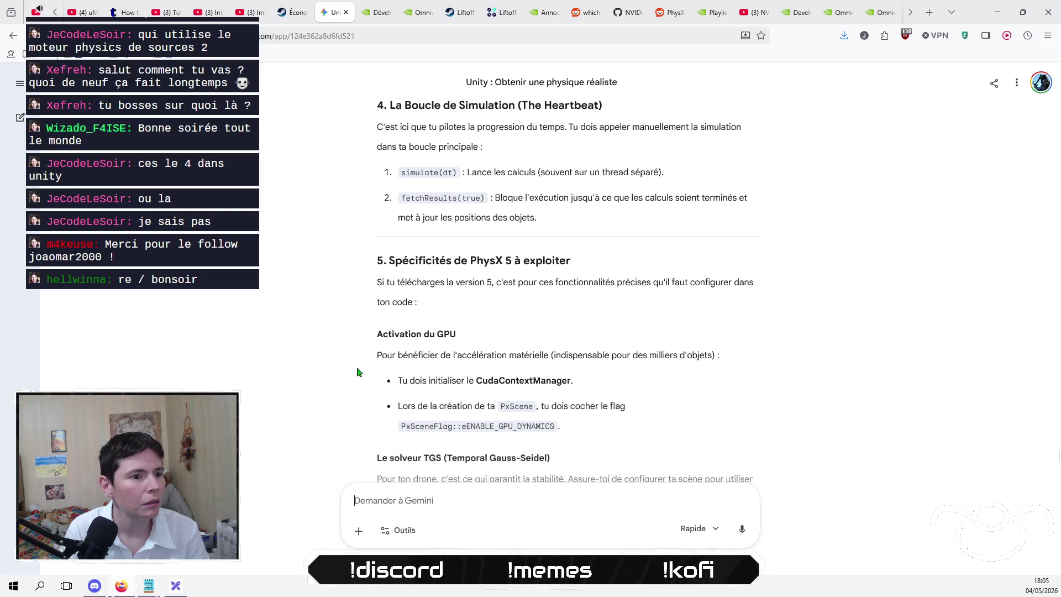
{"action": "scroll", "coordinate": [357, 372], "scroll_direction": "down", "scroll_amount": 4}
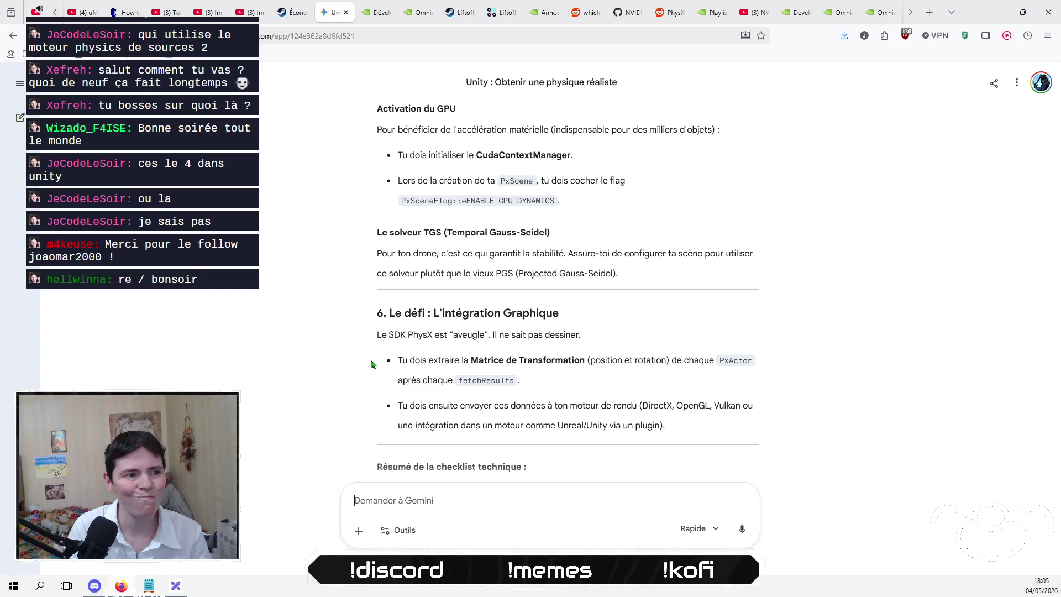
{"action": "scroll", "coordinate": [321, 378], "scroll_direction": "down", "scroll_amount": 3}
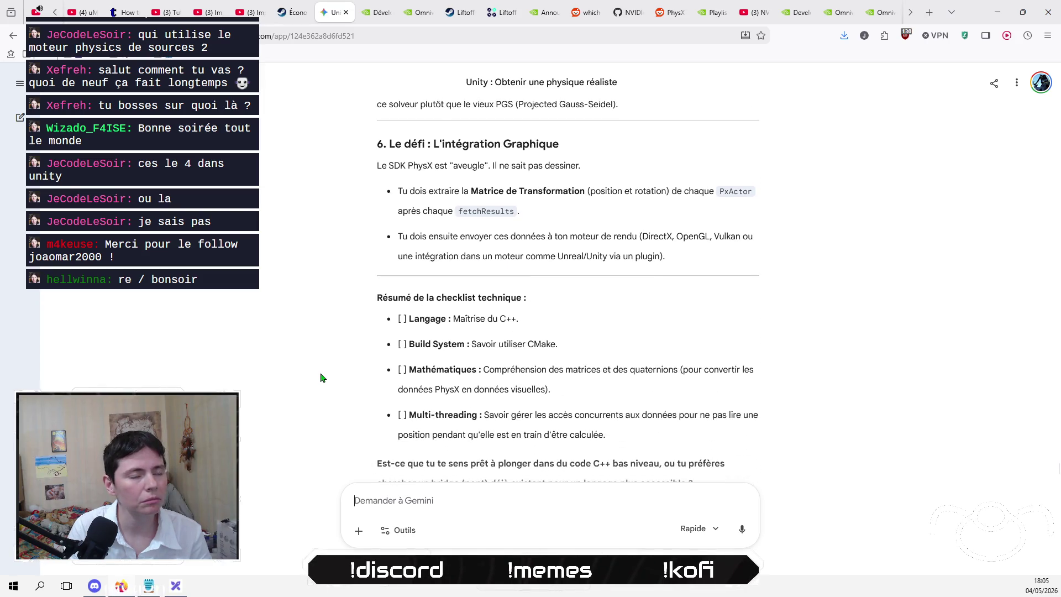
{"action": "mouse_move", "coordinate": [698, 267]}
{"action": "left_mouse_down"}
{"action": "mouse_move", "coordinate": [364, 251]}
{"action": "mouse_move", "coordinate": [398, 237]}
{"action": "left_mouse_up"}
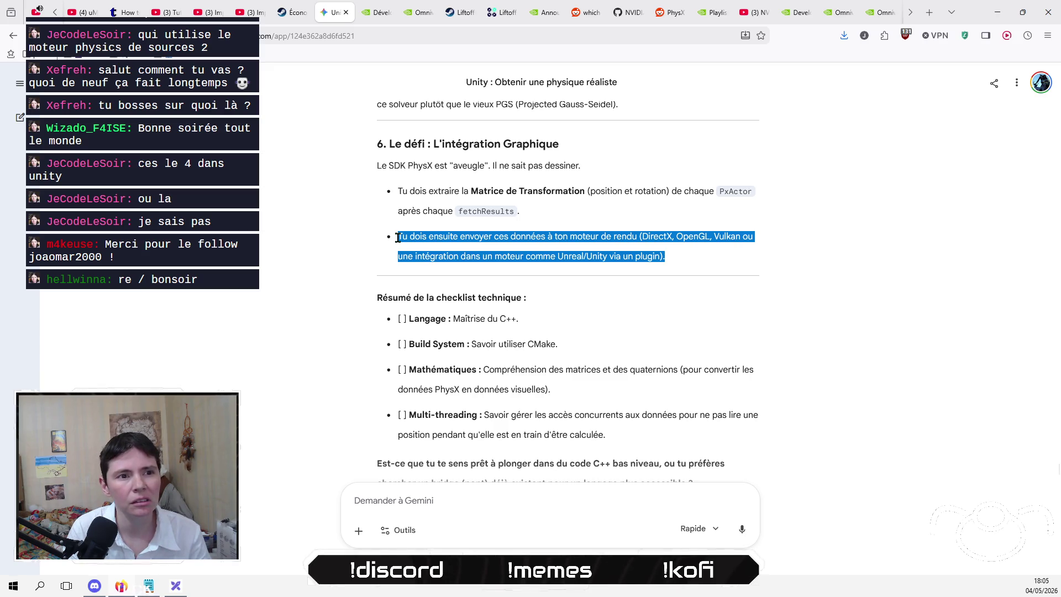
{"action": "left_click", "coordinate": [398, 238]}
{"action": "double_click", "coordinate": [698, 237]}
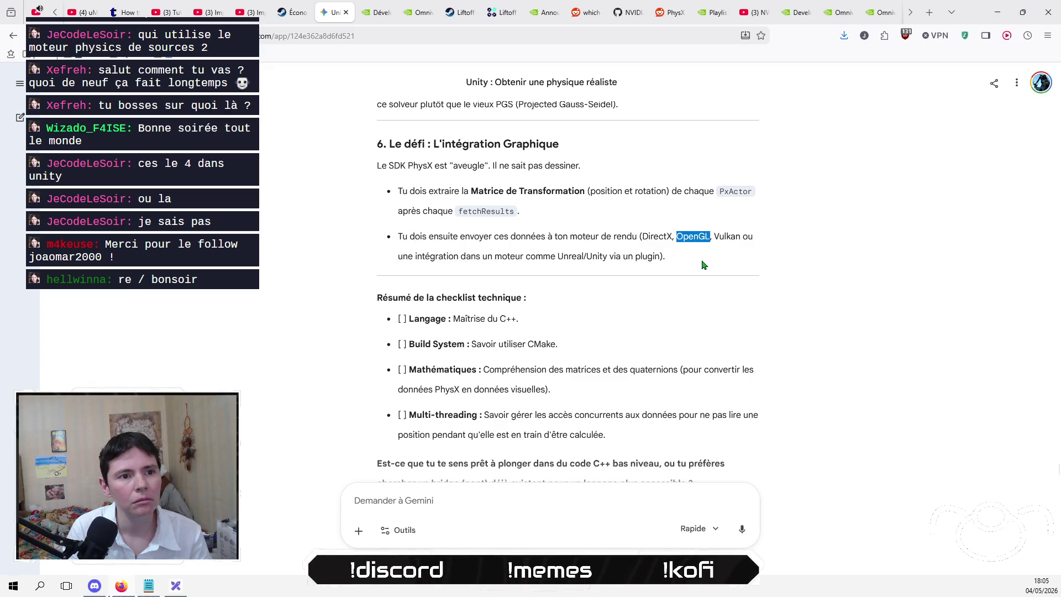
{"action": "left_click", "coordinate": [706, 264]}
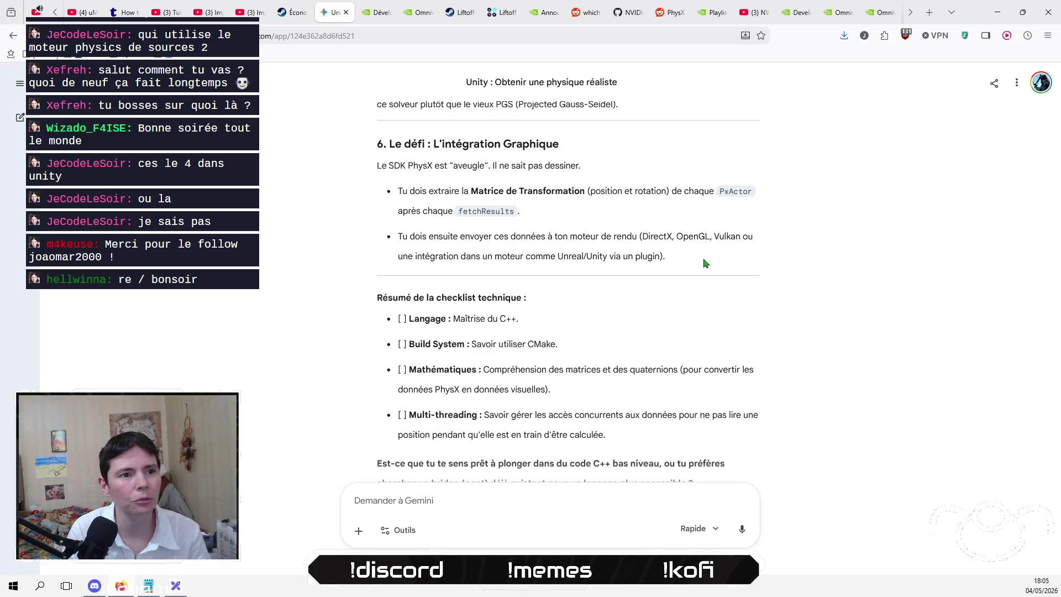
{"action": "scroll", "coordinate": [704, 262], "scroll_direction": "down", "scroll_amount": 1}
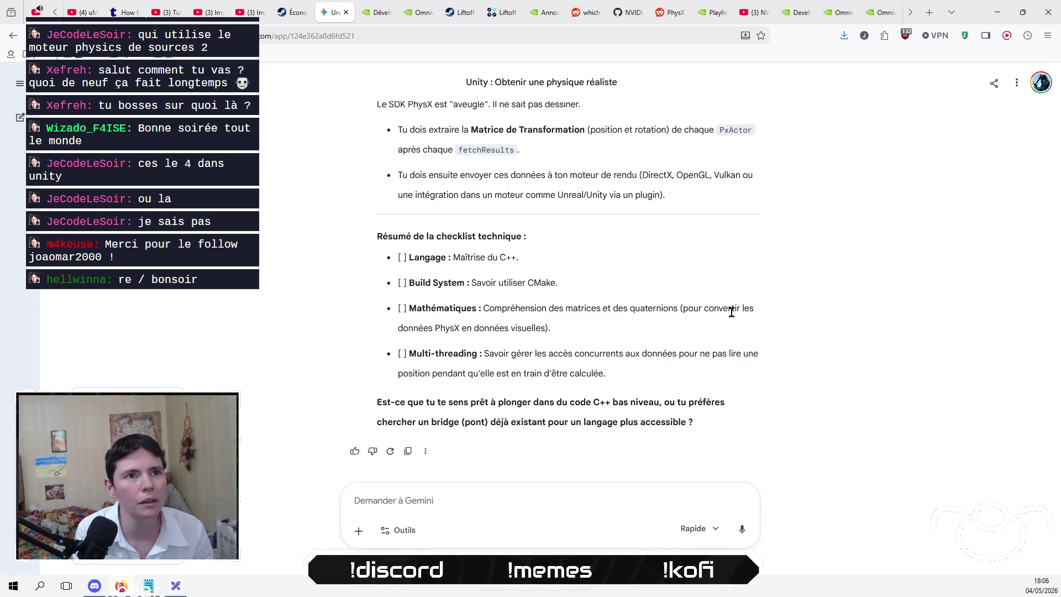
{"action": "scroll", "coordinate": [794, 8], "scroll_direction": "down", "scroll_amount": 3}
- Glance at the PhysX docs and Omniverse Libraries pages, then browse the NVIDIA Flow Dust Emitter video page
{"action": "left_click", "coordinate": [844, 14]}
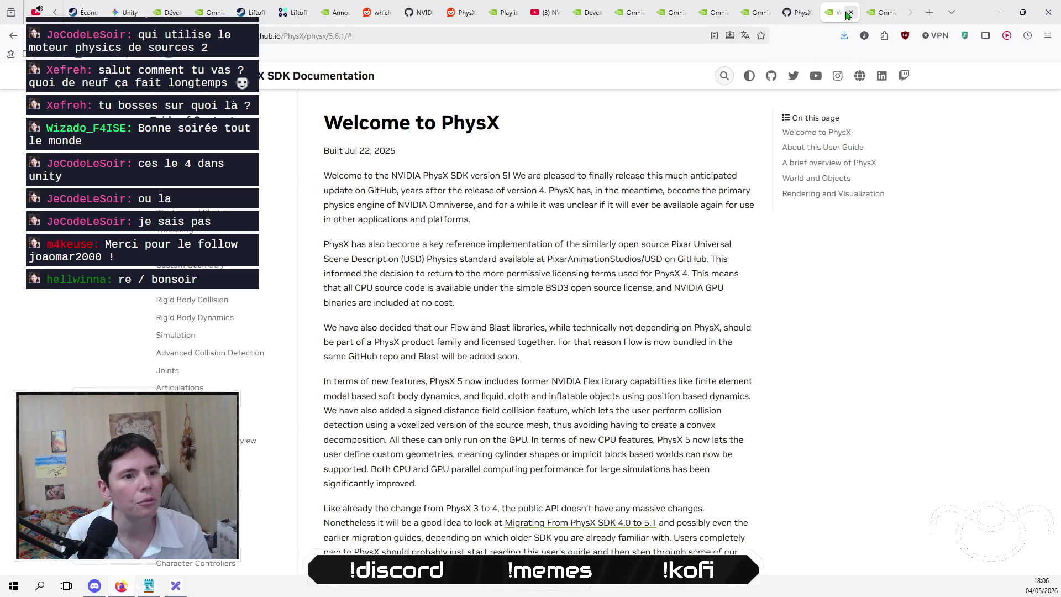
{"action": "left_click", "coordinate": [872, 15]}
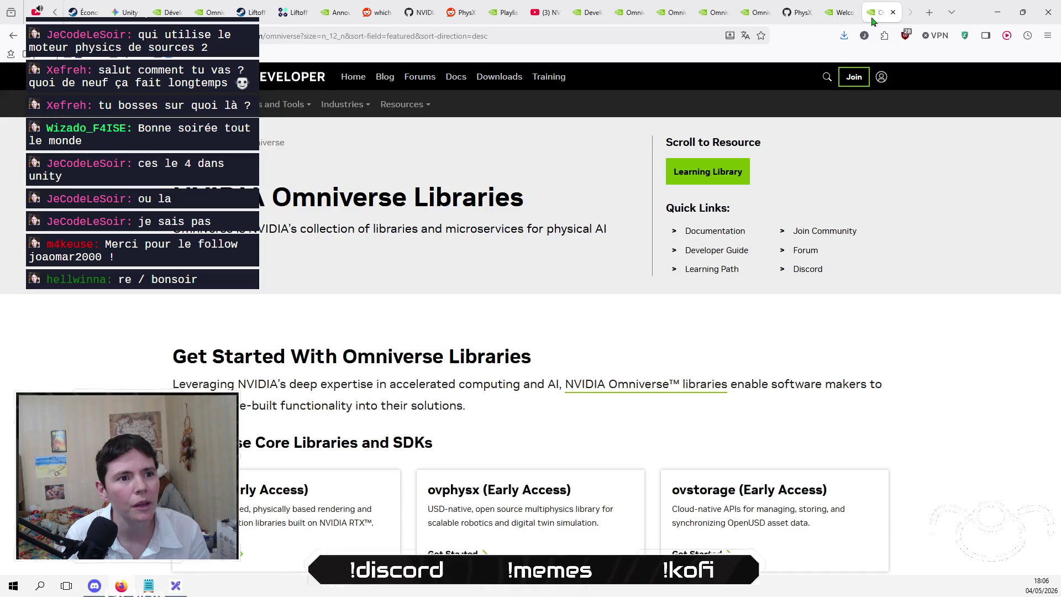
{"action": "left_click", "coordinate": [544, 12]}
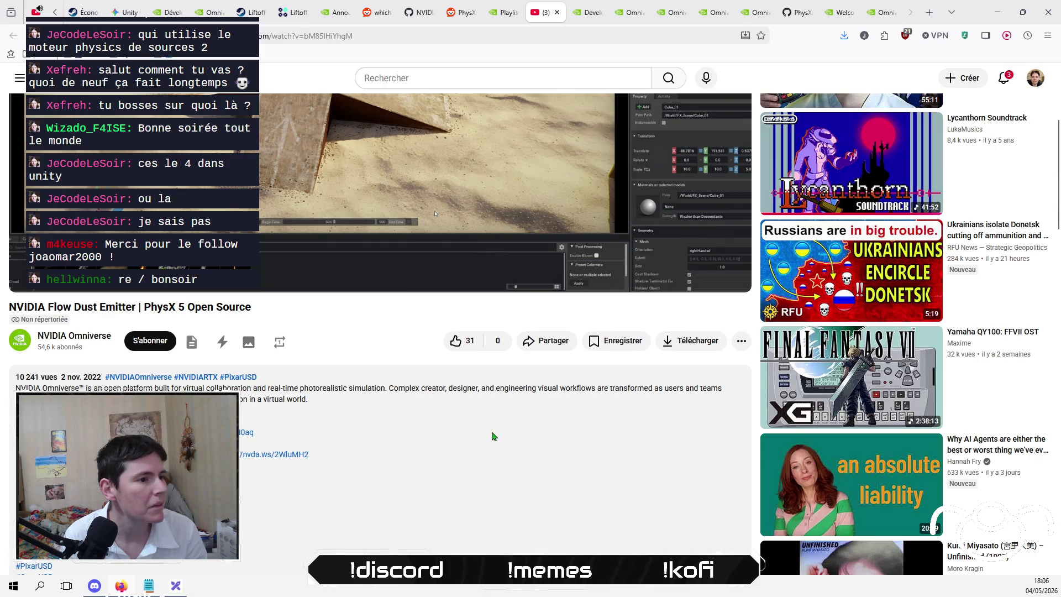
{"action": "scroll", "coordinate": [492, 434], "scroll_direction": "up", "scroll_amount": 4}
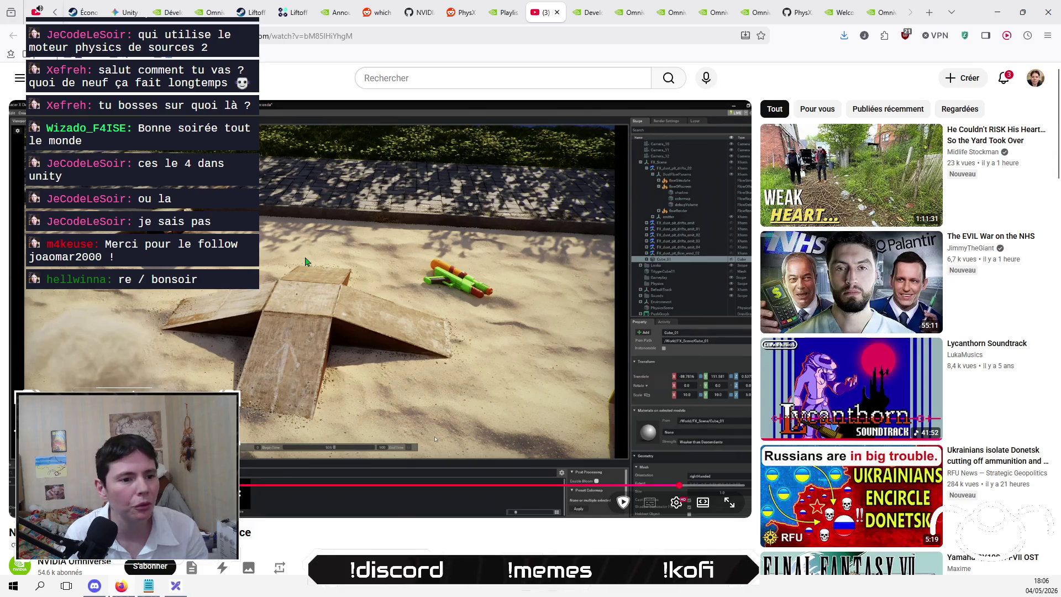
{"action": "scroll", "coordinate": [305, 261], "scroll_direction": "down", "scroll_amount": 3}
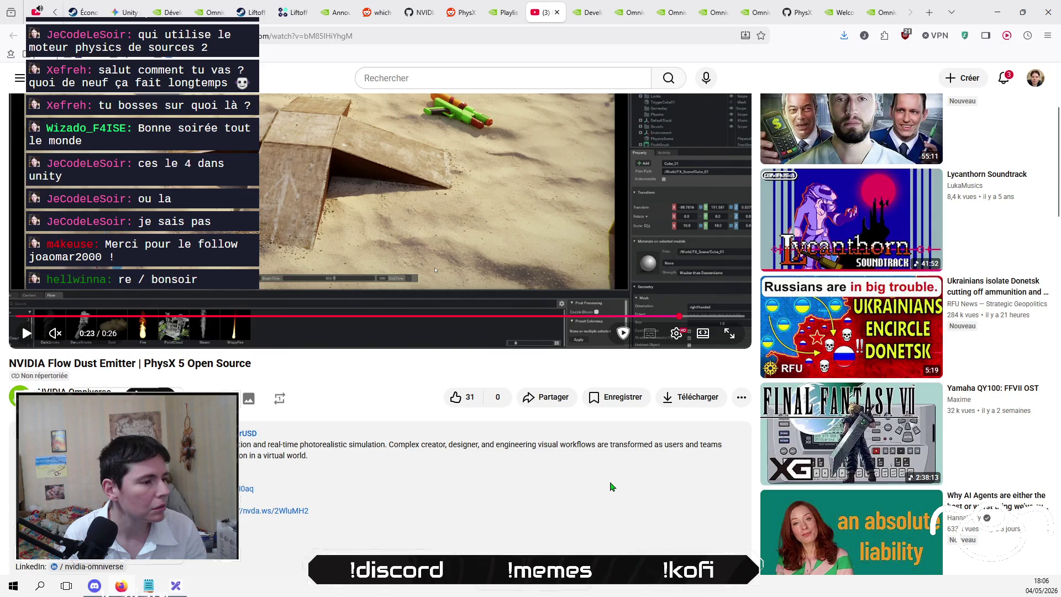
{"action": "scroll", "coordinate": [612, 486], "scroll_direction": "down", "scroll_amount": 4}
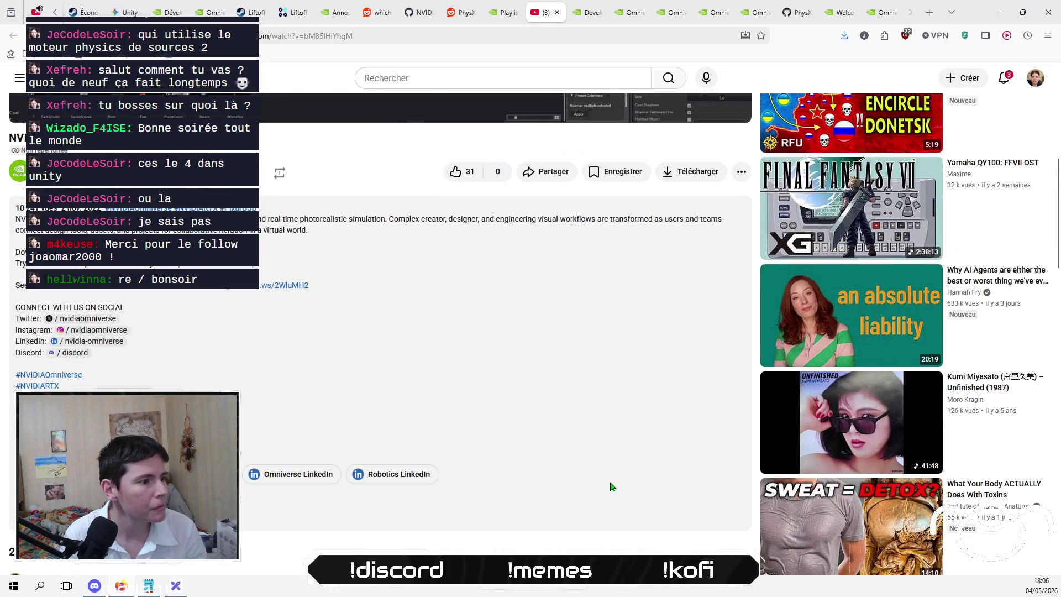
{"action": "scroll", "coordinate": [612, 487], "scroll_direction": "up", "scroll_amount": 5}
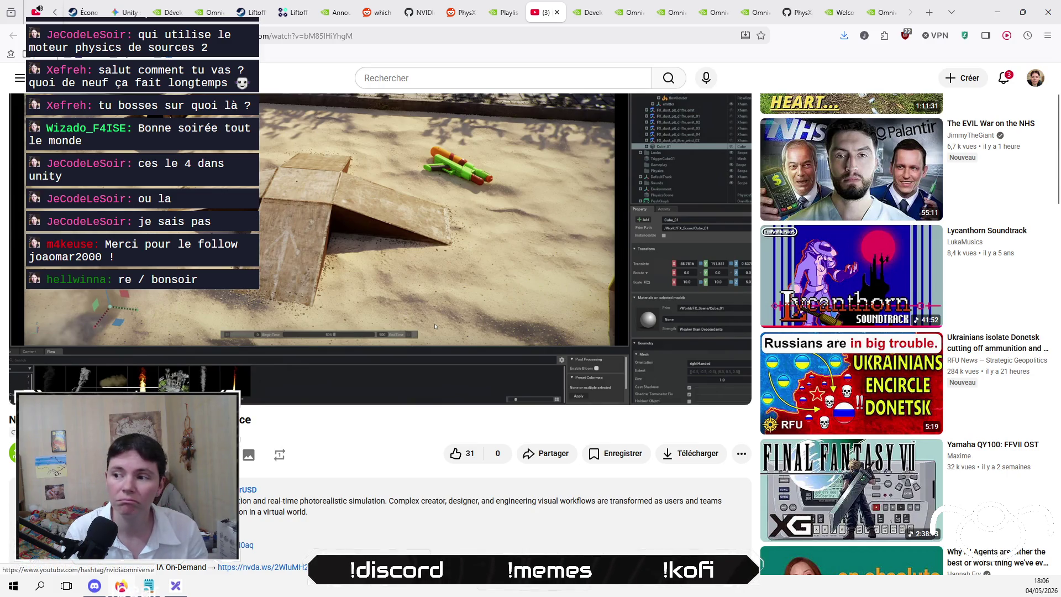
{"action": "scroll", "coordinate": [479, 263], "scroll_direction": "up", "scroll_amount": 2}
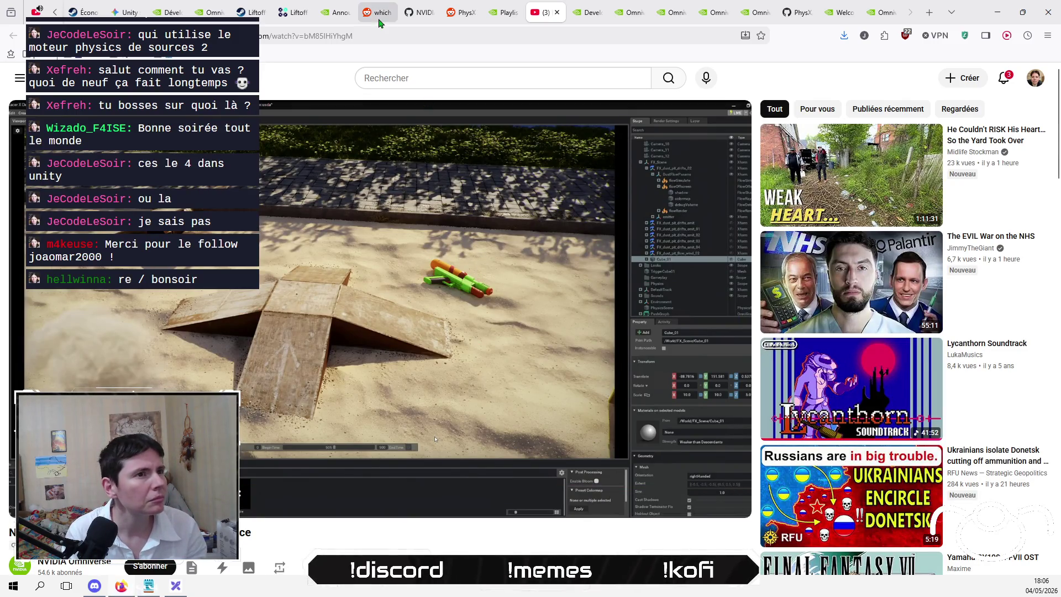
{"action": "left_click", "coordinate": [503, 13]}
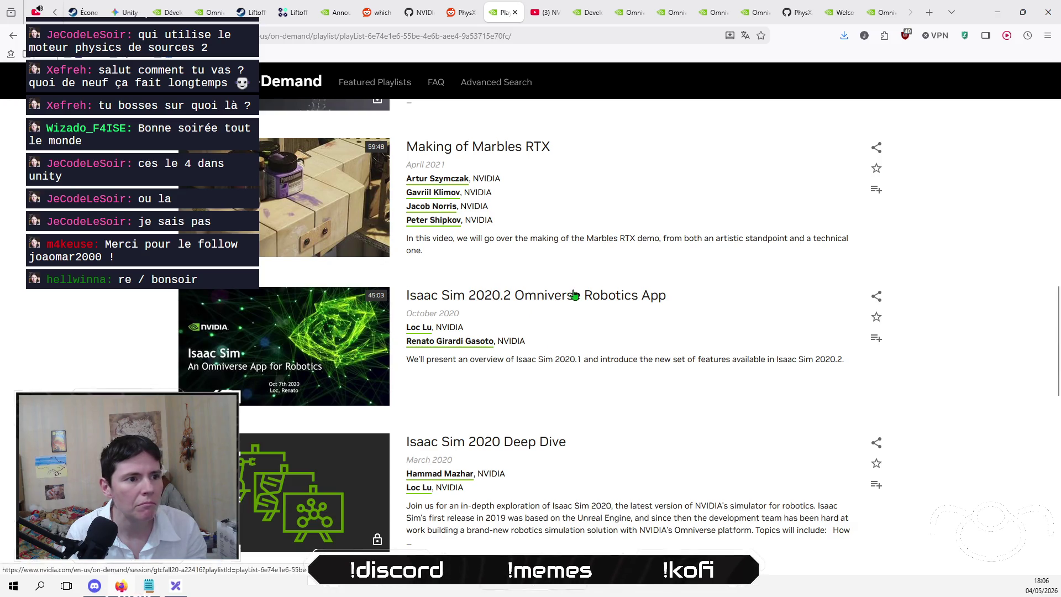
- Close the NVIDIA On-Demand physics playlist and switch to the Omniverse use-cases page
{"action": "scroll", "coordinate": [575, 295], "scroll_direction": "up", "scroll_amount": 15}
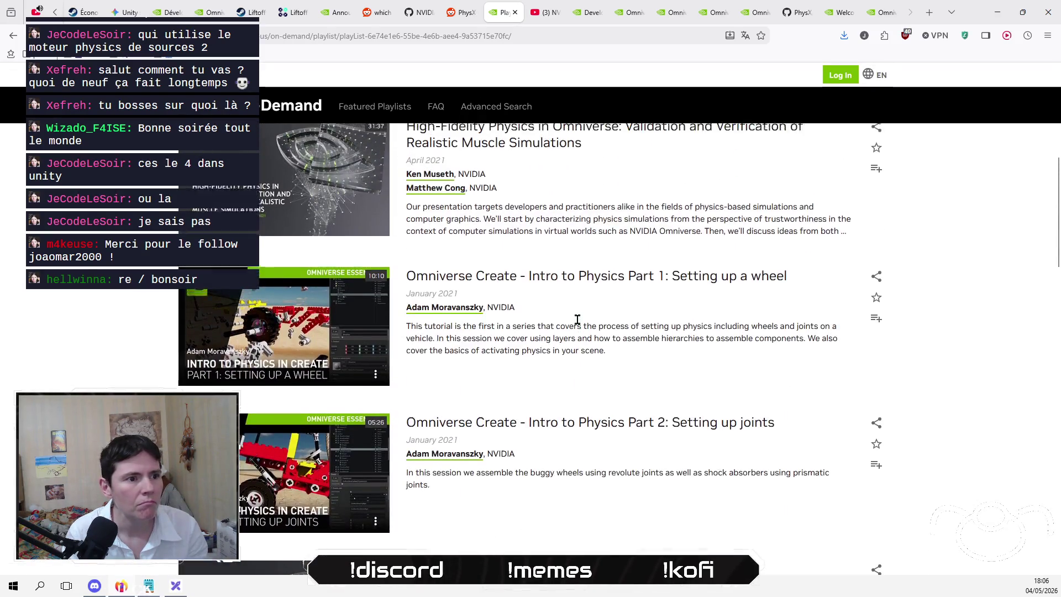
{"action": "scroll", "coordinate": [576, 320], "scroll_direction": "up", "scroll_amount": 2}
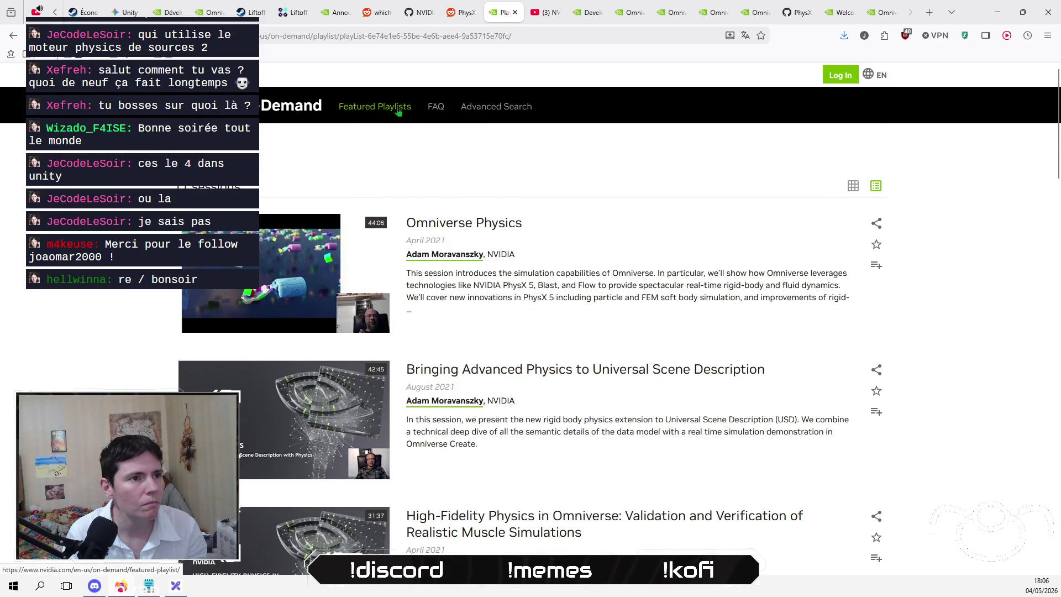
{"action": "left_click", "coordinate": [515, 12]}
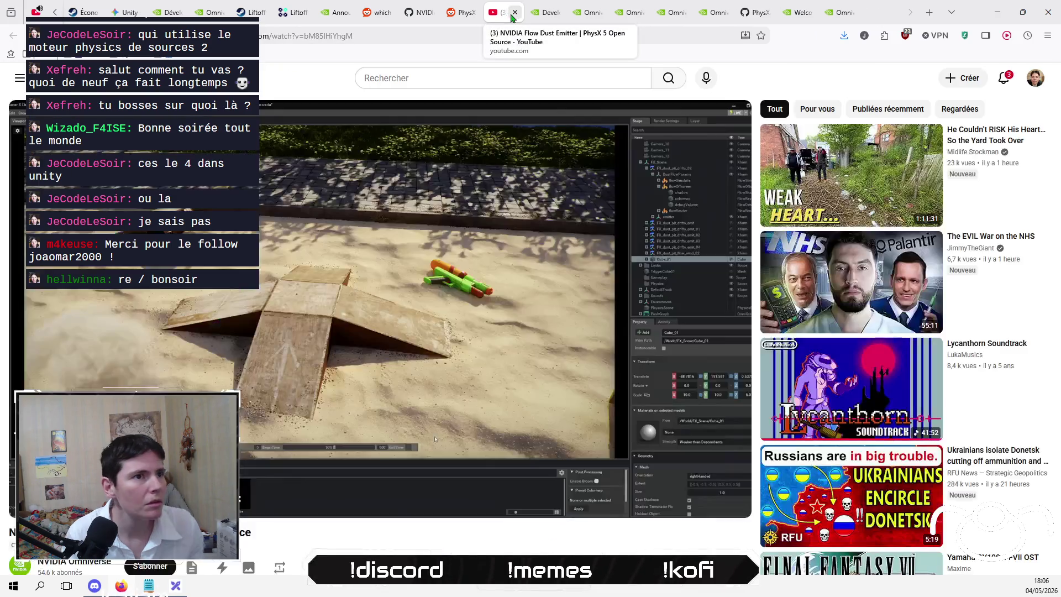
{"action": "left_click", "coordinate": [540, 13]}
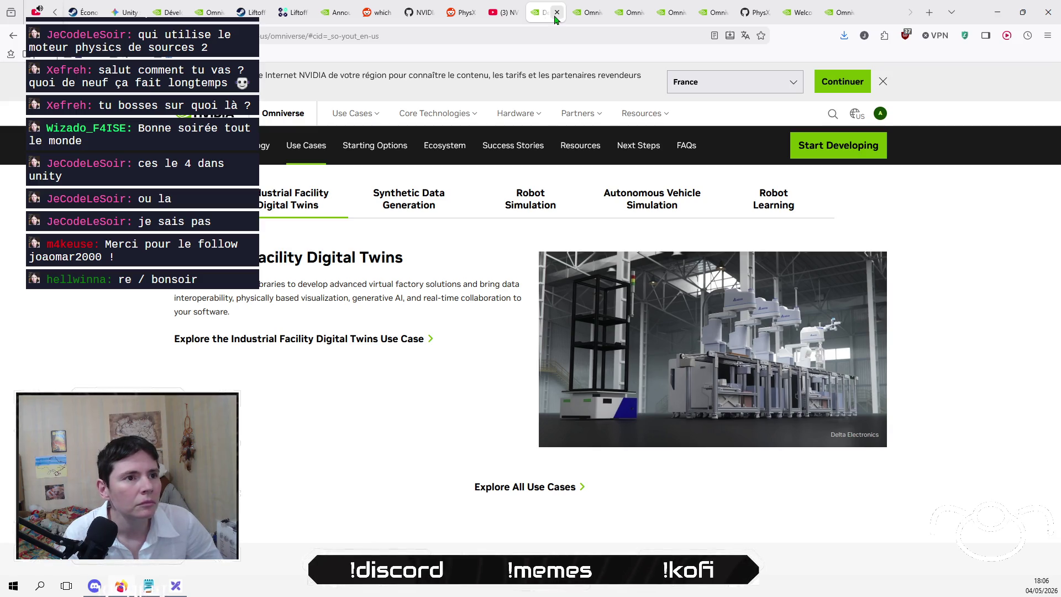
{"action": "left_click", "coordinate": [668, 121]}
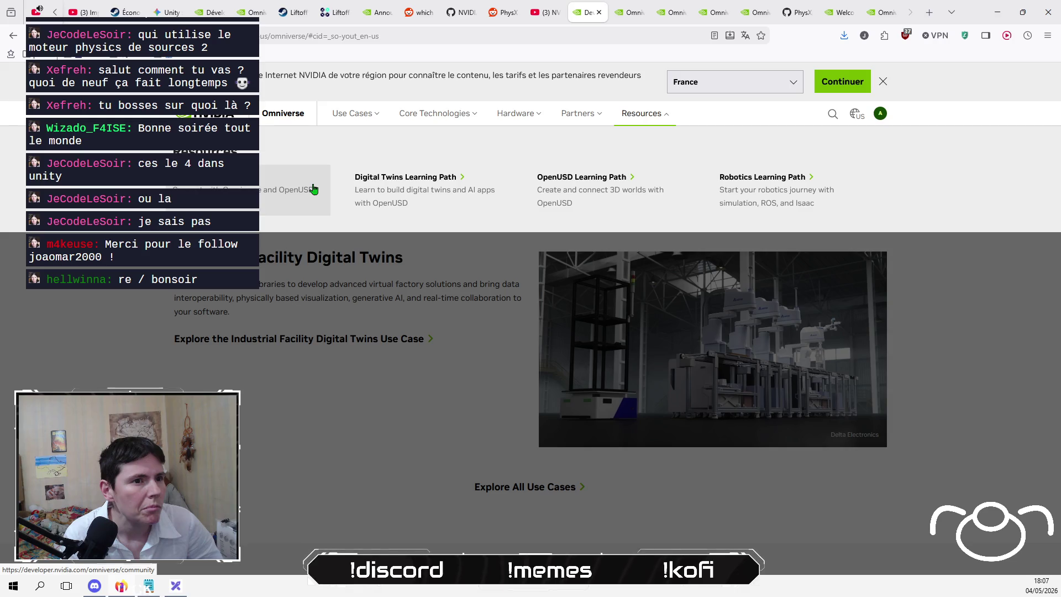
- Open the OpenUSD Learning Path from Resources and scroll down to Additional Resources
{"action": "left_click", "coordinate": [591, 180]}
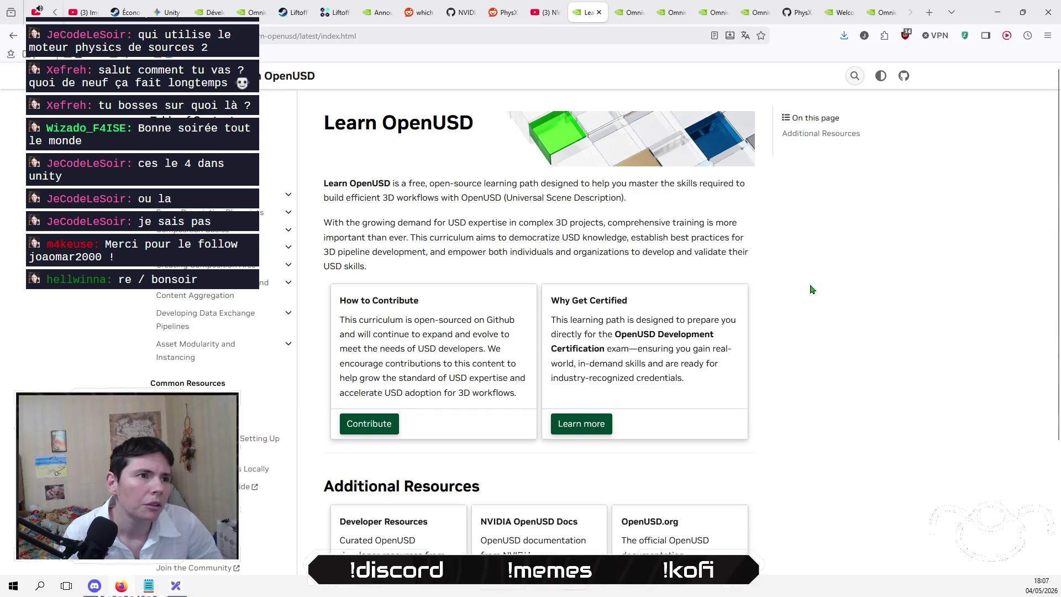
{"action": "scroll", "coordinate": [807, 292], "scroll_direction": "down", "scroll_amount": 3}
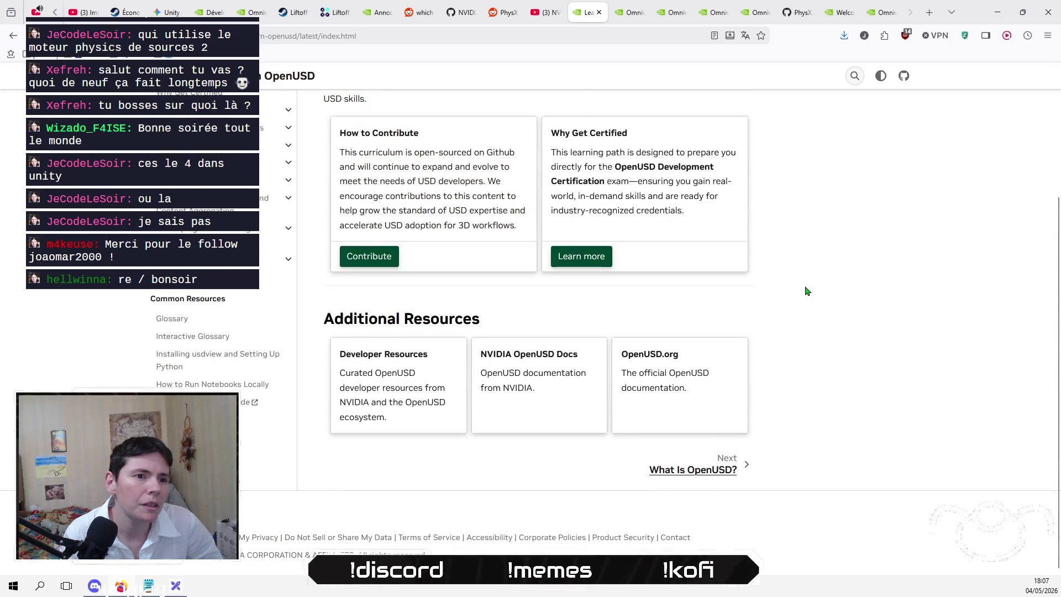
- Open the OpenUSD.org docs, view the Get and Build USD instructions, then close that README
{"action": "left_click", "coordinate": [652, 356]}
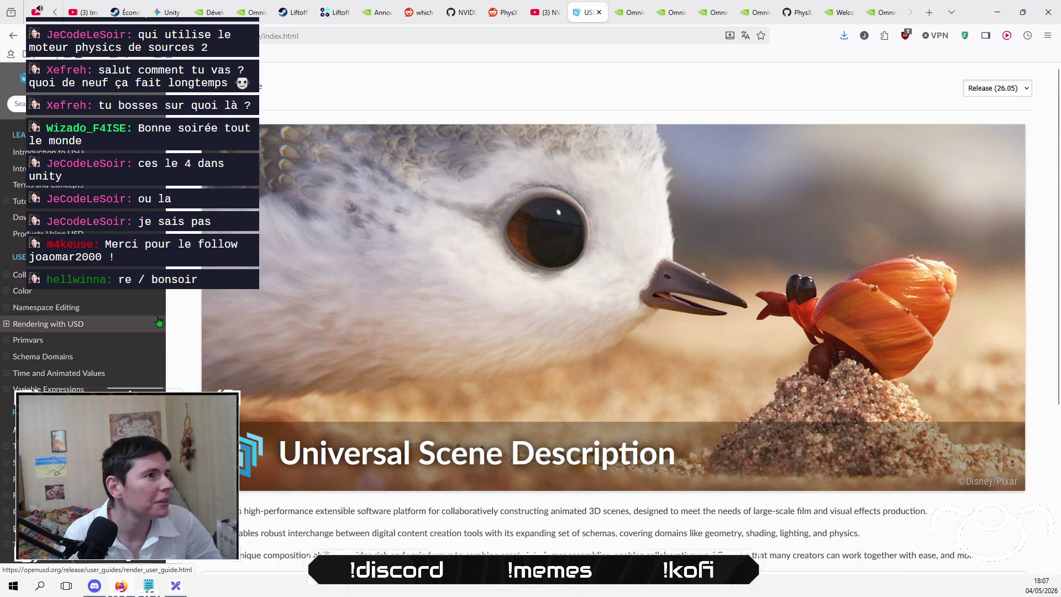
{"action": "scroll", "coordinate": [186, 299], "scroll_direction": "down", "scroll_amount": 4}
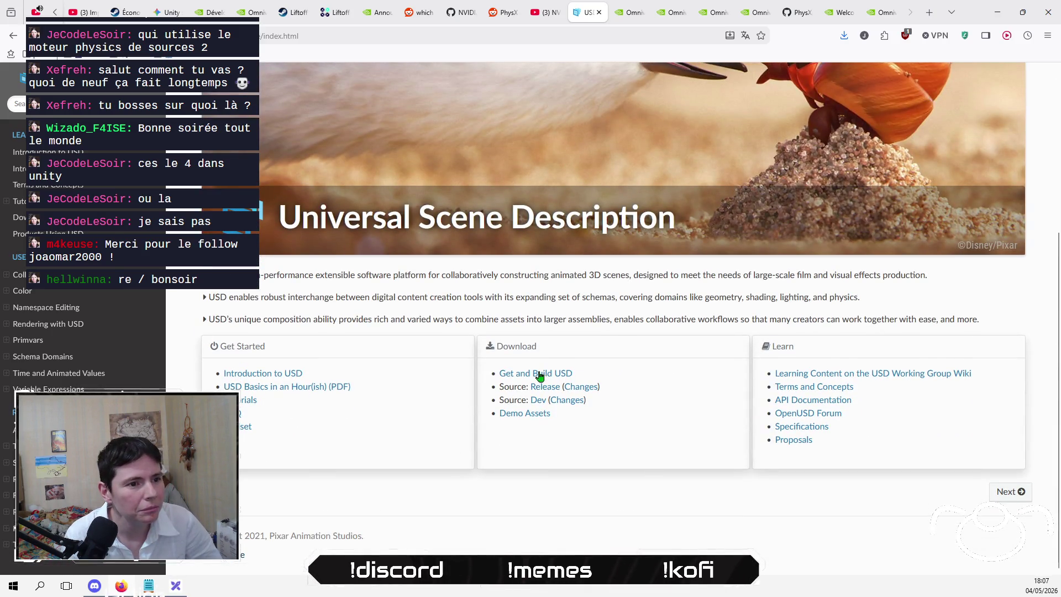
{"action": "left_click", "coordinate": [506, 375]}
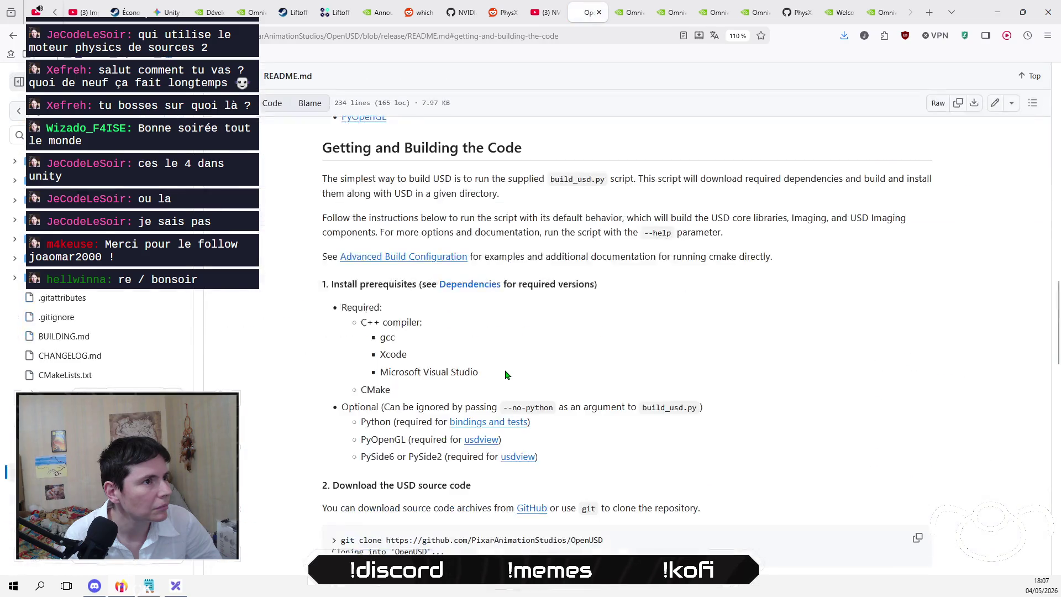
{"action": "left_click", "coordinate": [599, 12]}
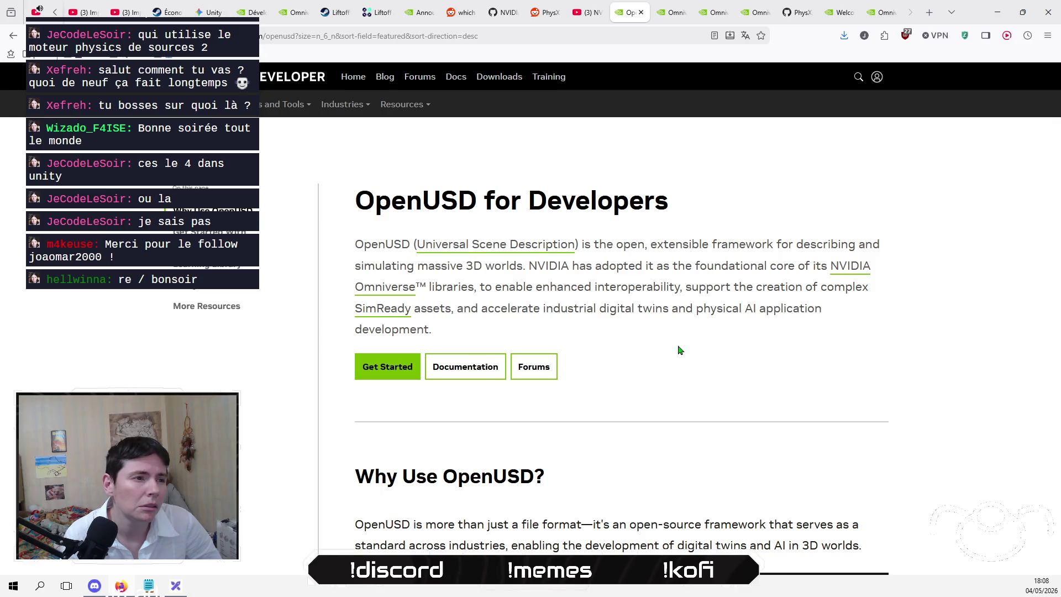
{"action": "scroll", "coordinate": [679, 350], "scroll_direction": "down", "scroll_amount": 4}
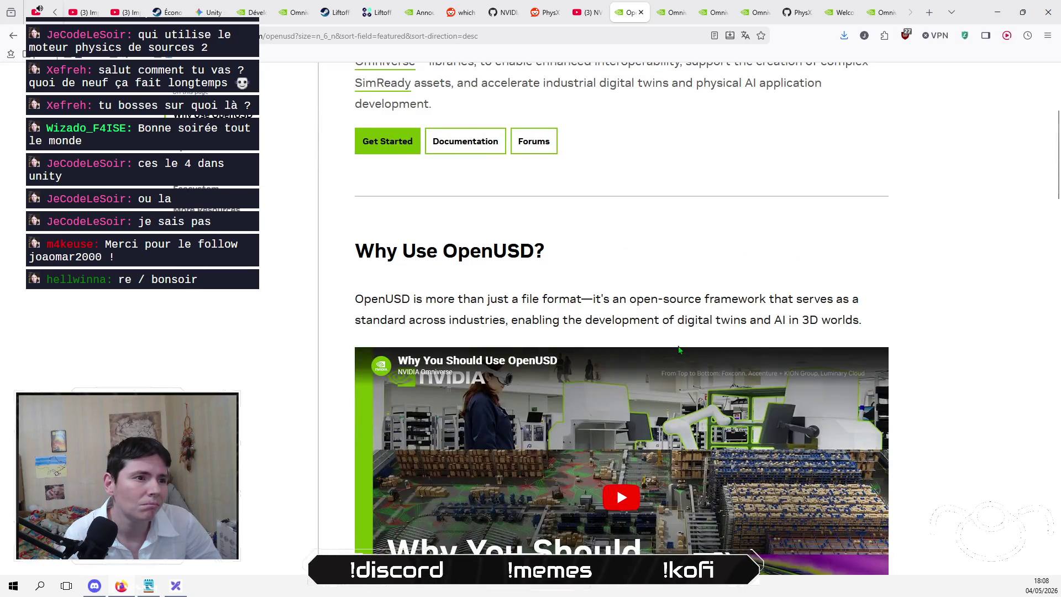
{"action": "scroll", "coordinate": [310, 370], "scroll_direction": "down", "scroll_amount": 2}
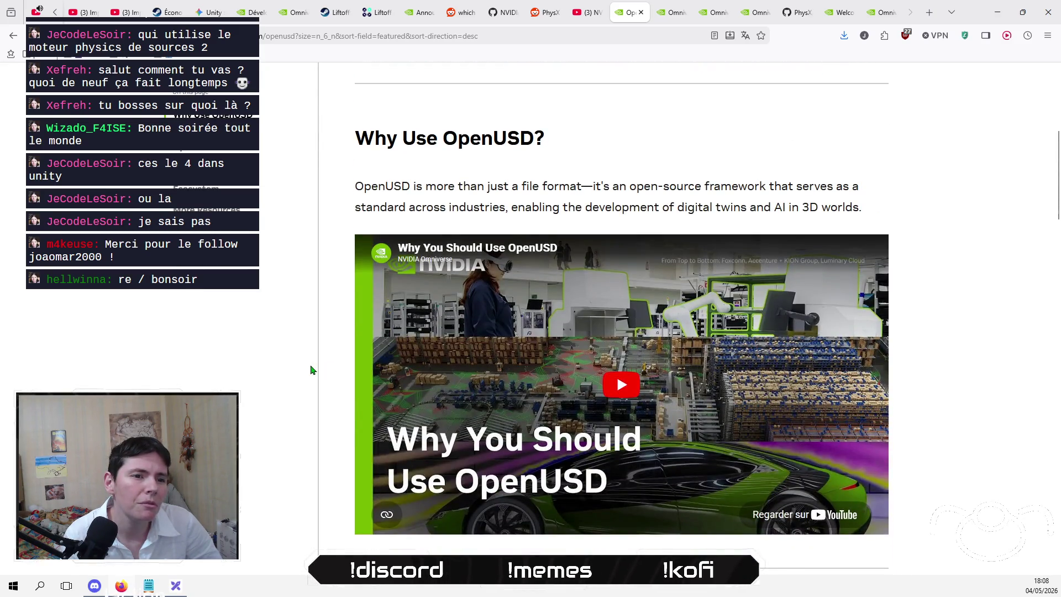
{"action": "scroll", "coordinate": [311, 370], "scroll_direction": "down", "scroll_amount": 9}
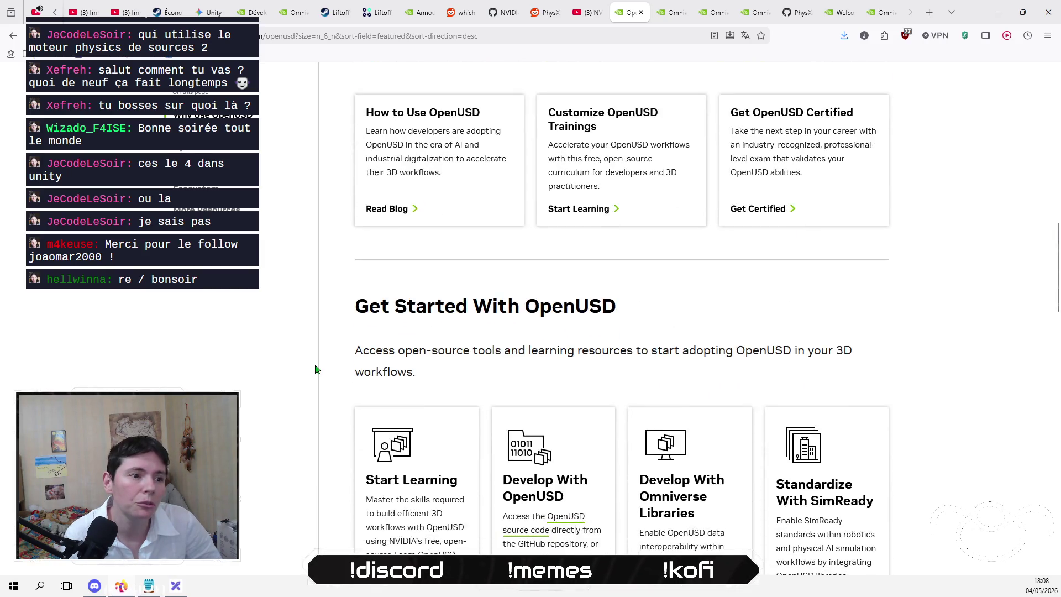
{"action": "scroll", "coordinate": [317, 370], "scroll_direction": "down", "scroll_amount": 4}
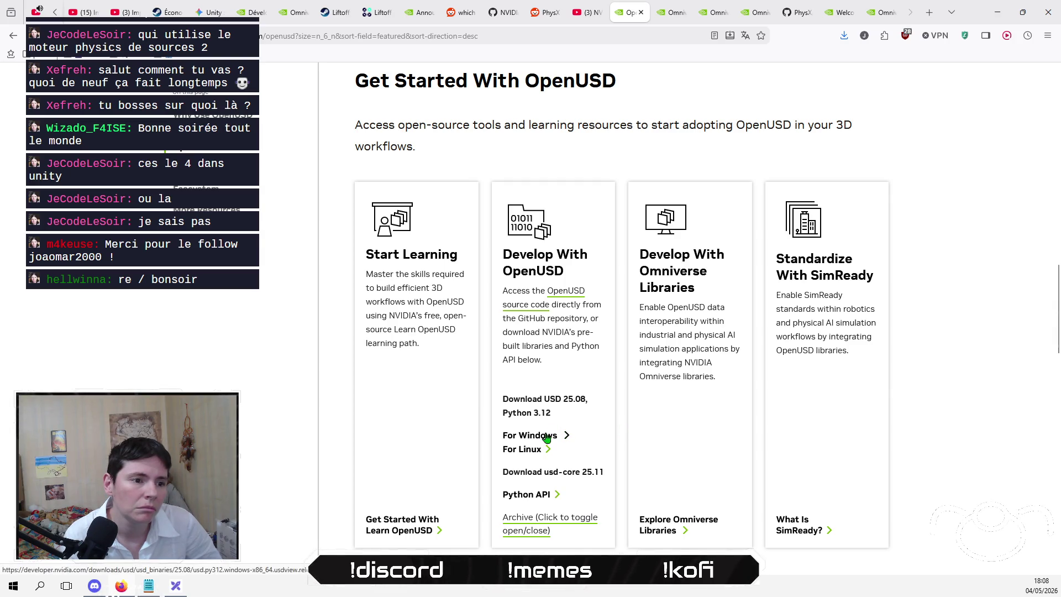
{"action": "scroll", "coordinate": [272, 428], "scroll_direction": "down", "scroll_amount": 5}
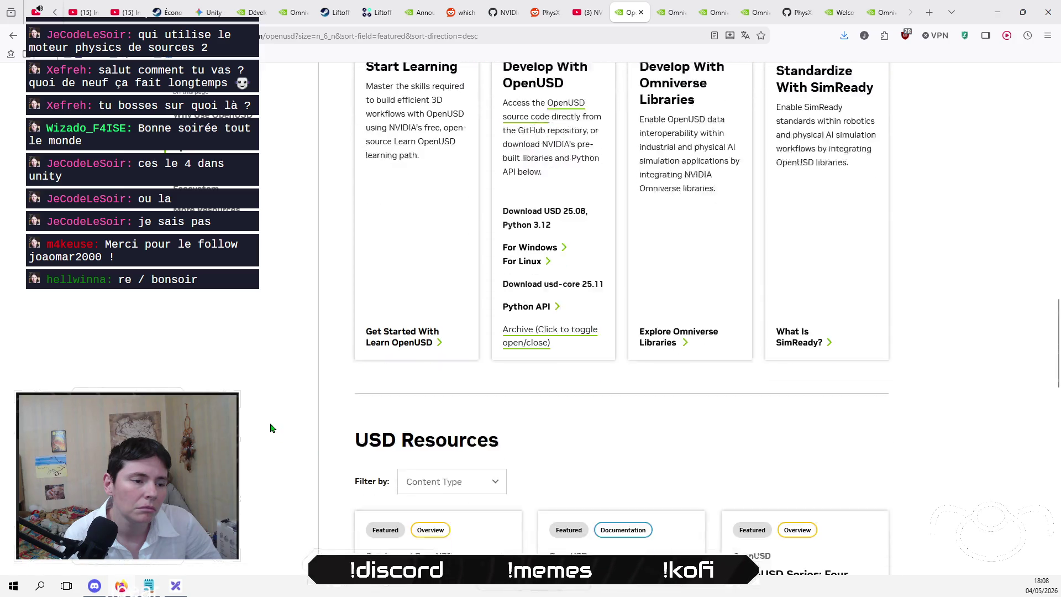
{"action": "scroll", "coordinate": [271, 428], "scroll_direction": "down", "scroll_amount": 9}
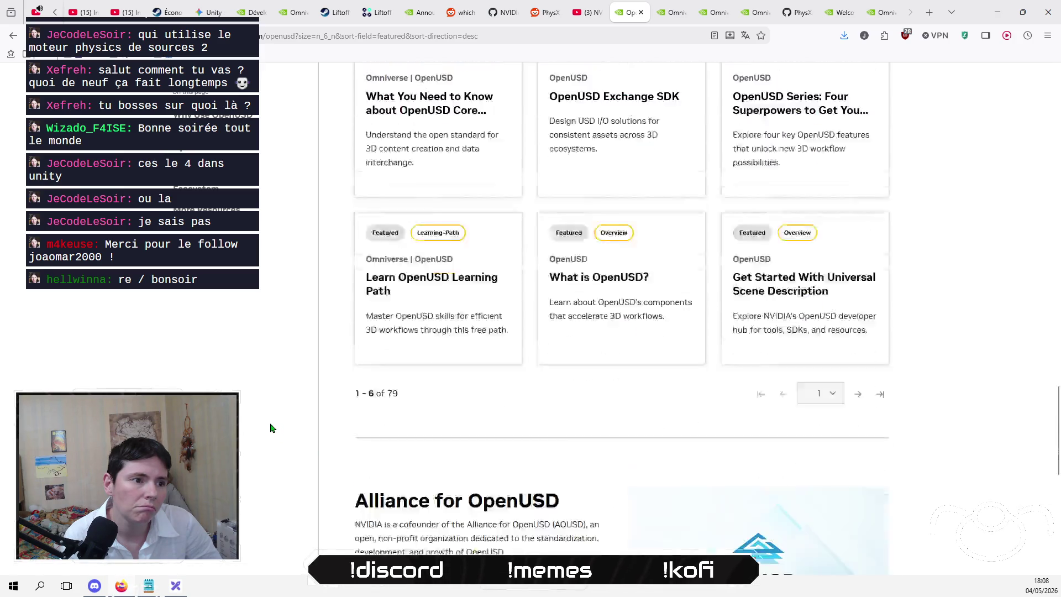
{"action": "scroll", "coordinate": [272, 429], "scroll_direction": "down", "scroll_amount": 7}
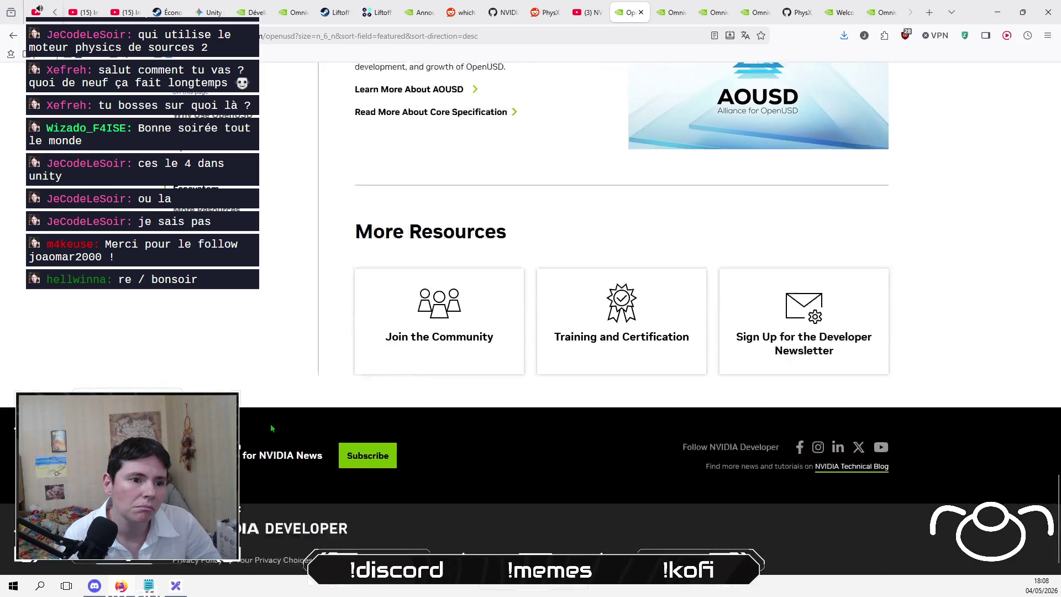
{"action": "scroll", "coordinate": [271, 437], "scroll_direction": "up", "scroll_amount": 20}
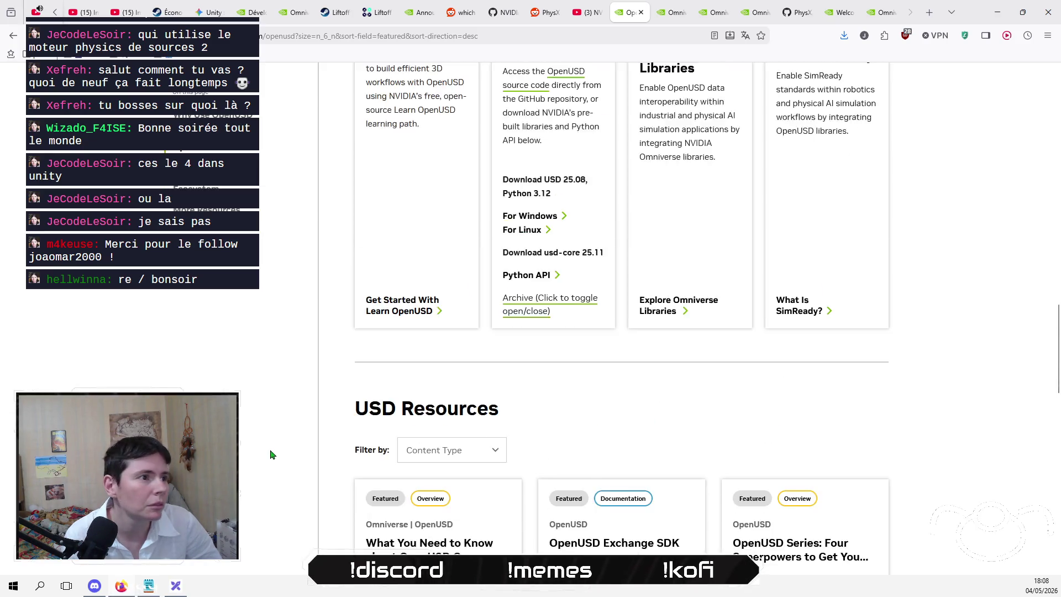
{"action": "scroll", "coordinate": [272, 450], "scroll_direction": "up", "scroll_amount": 10}
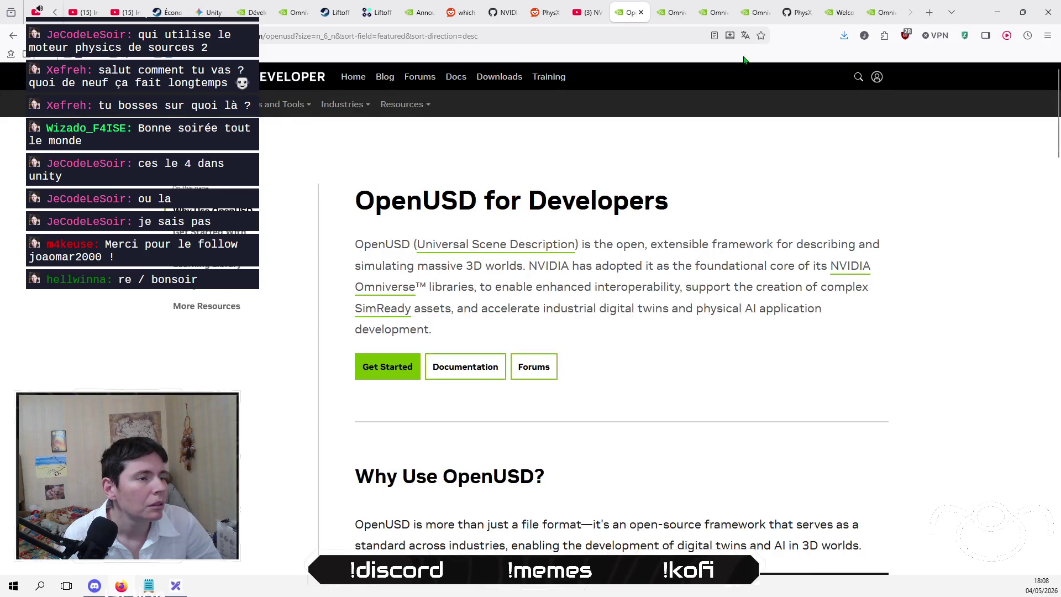
- Check the Omniverse Libraries pages and close the two redundant Omniverse pages
{"action": "left_click", "coordinate": [676, 15]}
{"action": "left_click", "coordinate": [707, 16]}
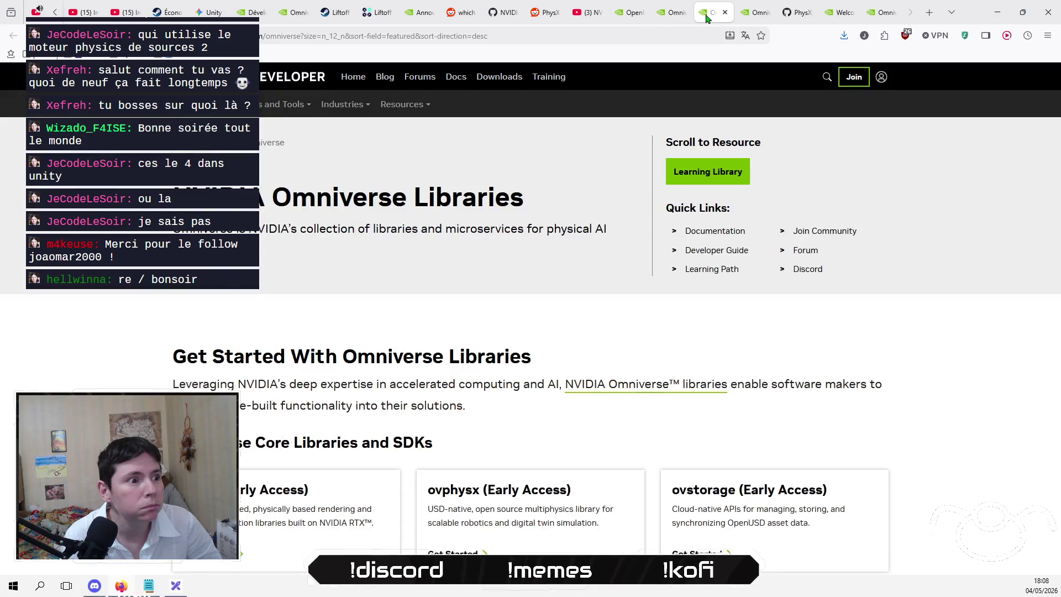
{"action": "left_click", "coordinate": [755, 17]}
{"action": "left_click", "coordinate": [767, 12]}
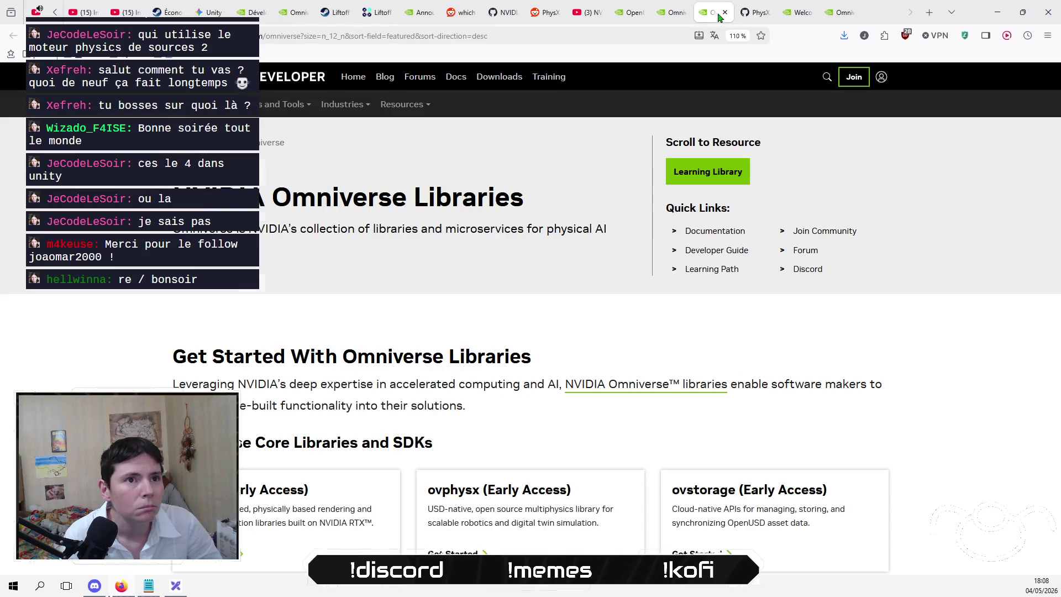
{"action": "left_click", "coordinate": [725, 12]}
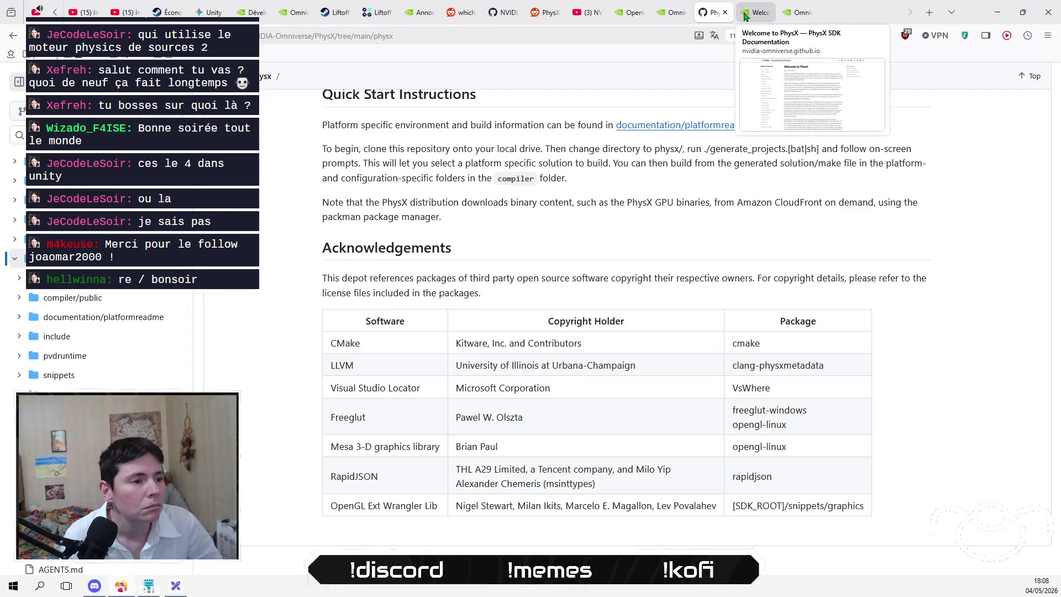
- Scroll the PhysX GitHub README down through its quick start to Acknowledgements
{"action": "scroll", "coordinate": [272, 340], "scroll_direction": "up", "scroll_amount": 15}
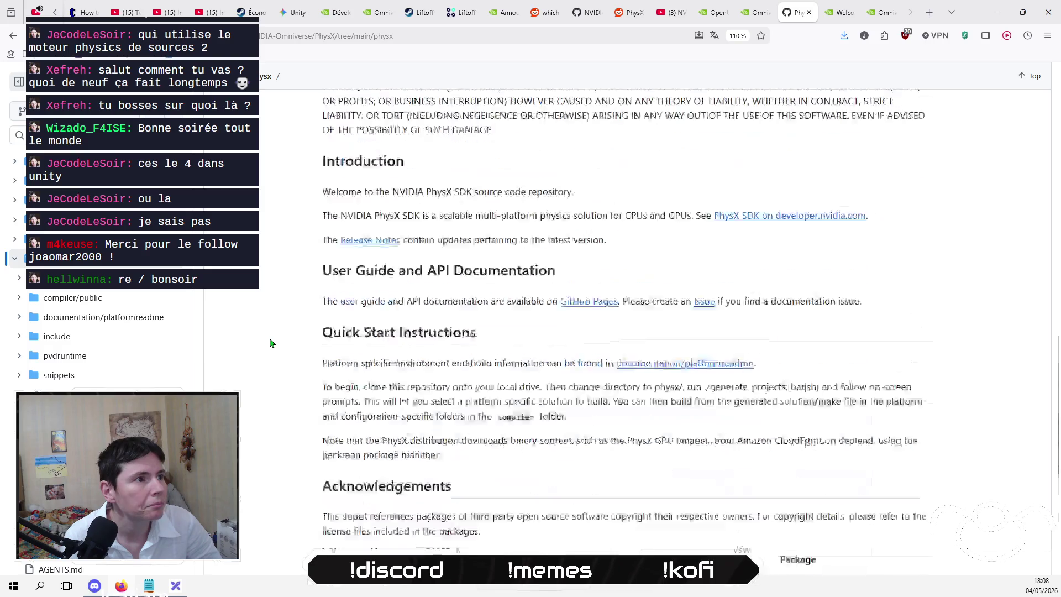
{"action": "scroll", "coordinate": [273, 341], "scroll_direction": "down", "scroll_amount": 6}
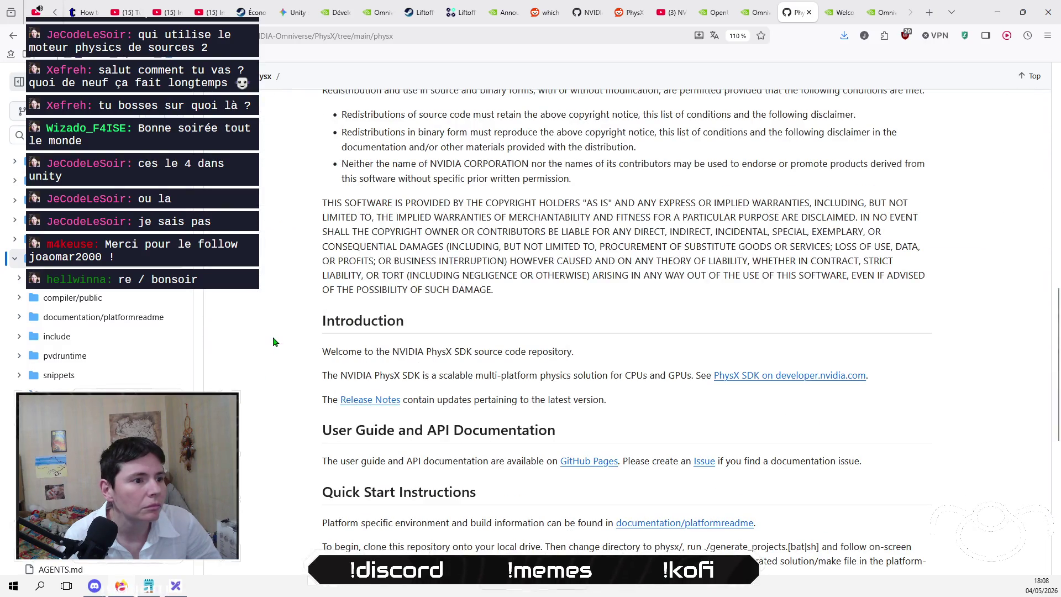
{"action": "scroll", "coordinate": [273, 342], "scroll_direction": "down", "scroll_amount": 4}
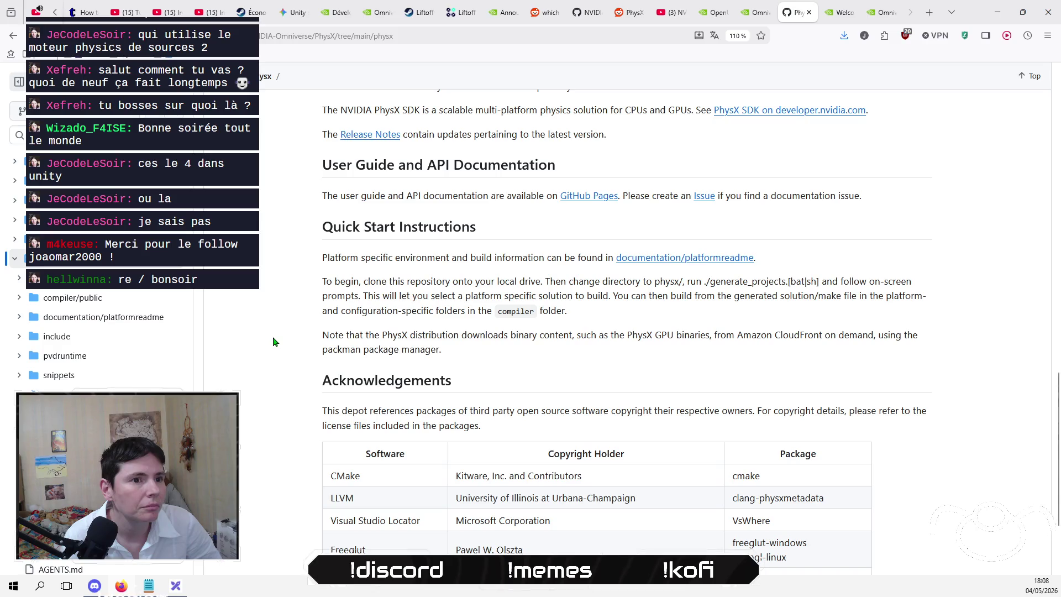
{"action": "scroll", "coordinate": [274, 342], "scroll_direction": "down", "scroll_amount": 2}
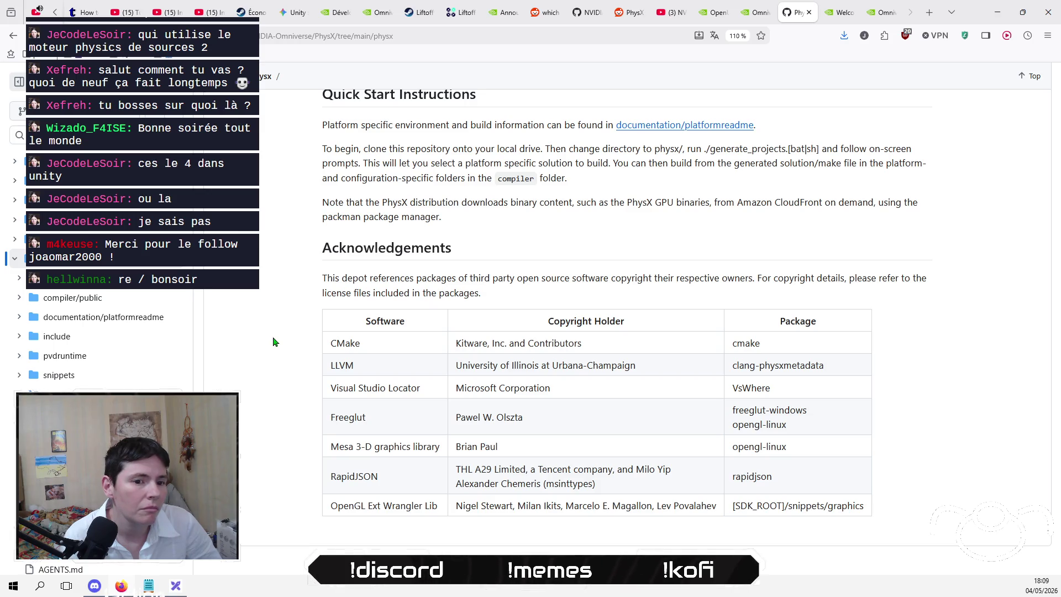
{"action": "left_click", "coordinate": [839, 13]}
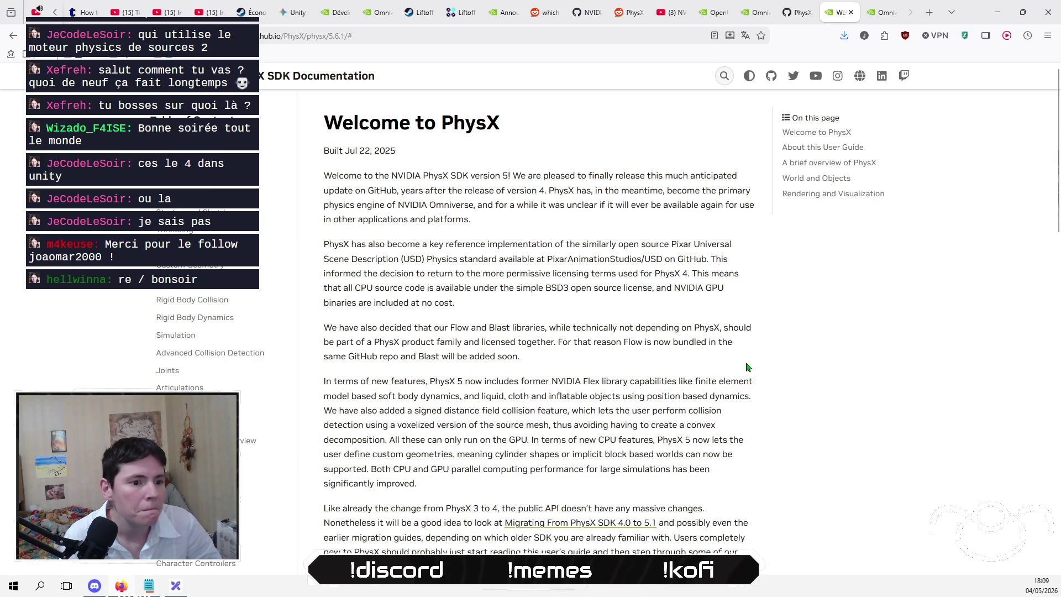
- Scroll through the Welcome to PhysX overview and open the PhysX SDK API reference
{"action": "scroll", "coordinate": [756, 362], "scroll_direction": "down", "scroll_amount": 1}
{"action": "scroll", "coordinate": [756, 361], "scroll_direction": "down", "scroll_amount": 5}
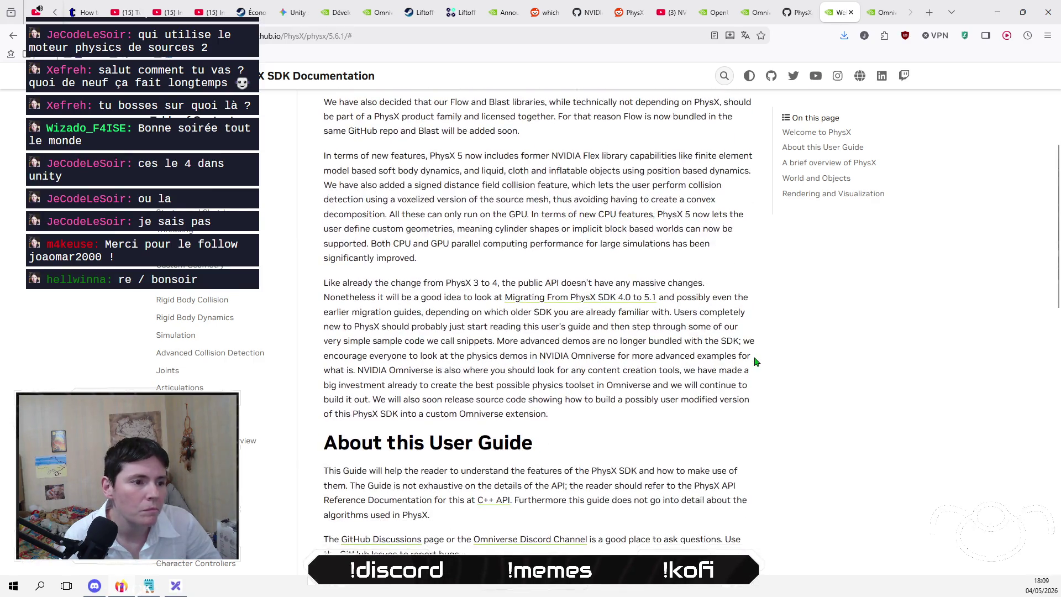
{"action": "scroll", "coordinate": [756, 361], "scroll_direction": "down", "scroll_amount": 1}
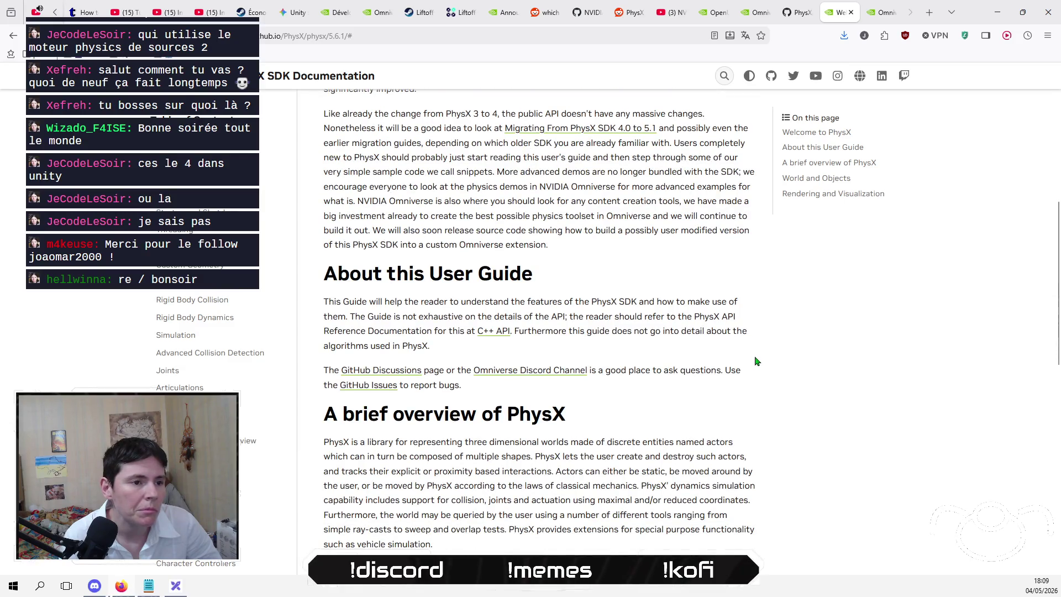
{"action": "scroll", "coordinate": [756, 361], "scroll_direction": "down", "scroll_amount": 3}
{"action": "scroll", "coordinate": [755, 361], "scroll_direction": "down", "scroll_amount": 6}
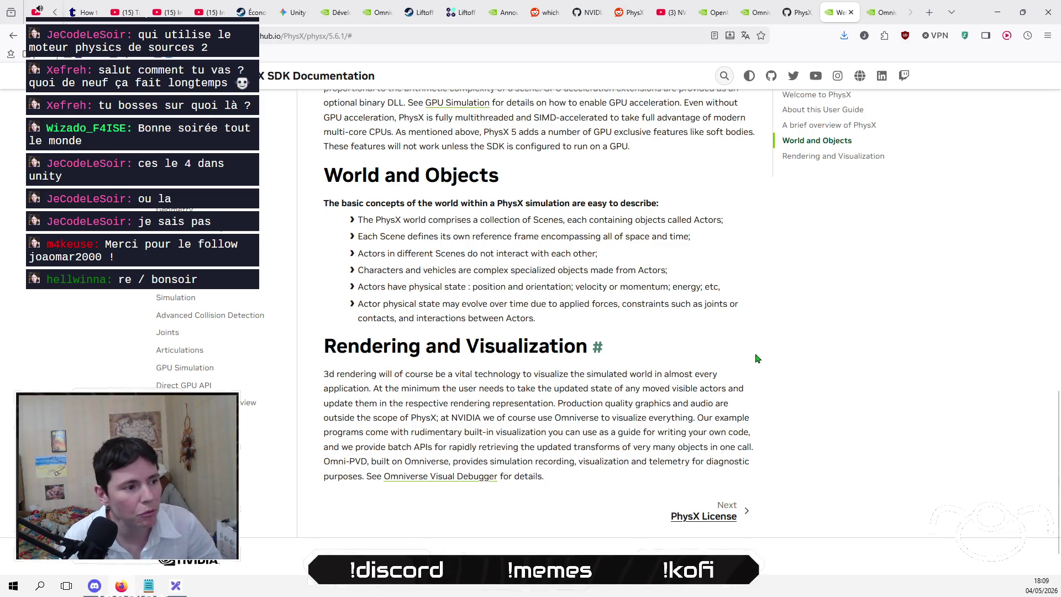
{"action": "scroll", "coordinate": [257, 373], "scroll_direction": "down", "scroll_amount": 5}
{"action": "scroll", "coordinate": [257, 373], "scroll_direction": "down", "scroll_amount": 3}
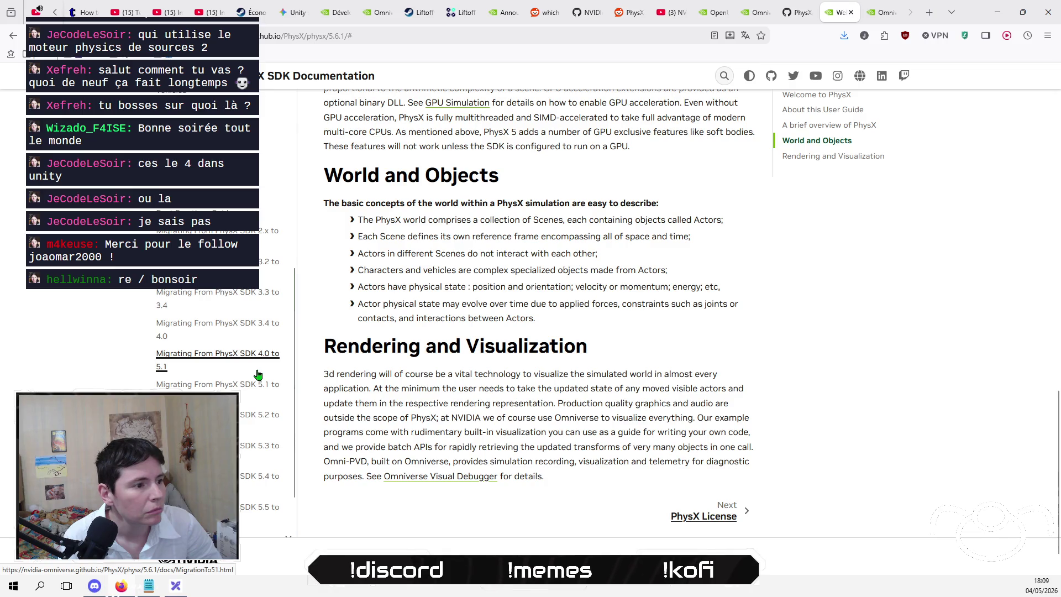
{"action": "scroll", "coordinate": [257, 374], "scroll_direction": "down", "scroll_amount": 2}
{"action": "left_click", "coordinate": [182, 471]}
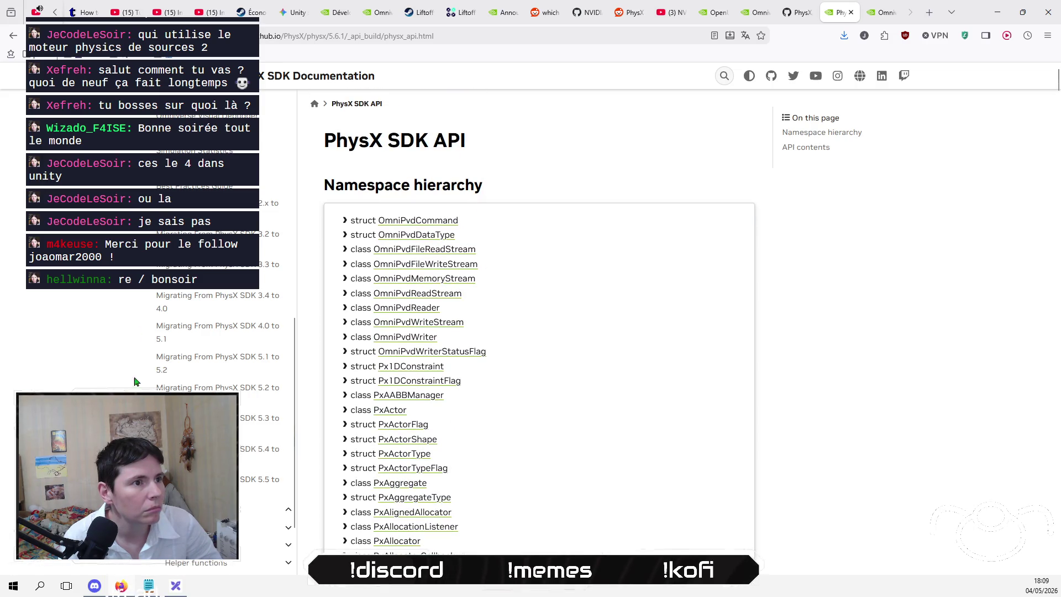
- Visit the PhysX License page, then the Building with PhysX guide
{"action": "scroll", "coordinate": [135, 381], "scroll_direction": "up", "scroll_amount": 10}
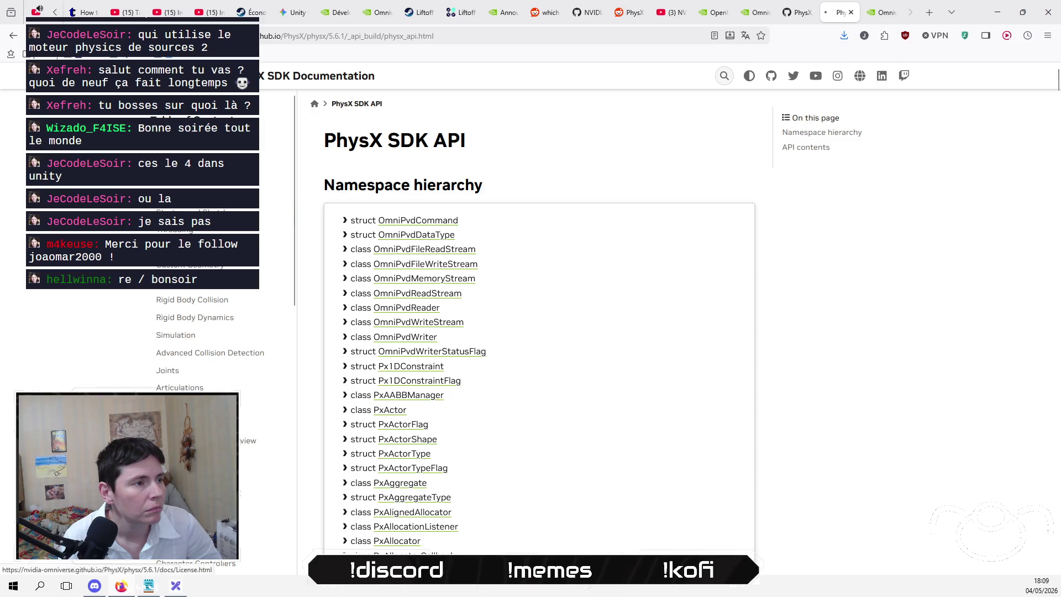
{"action": "left_click", "coordinate": [166, 127]}
{"action": "left_click", "coordinate": [166, 145]}
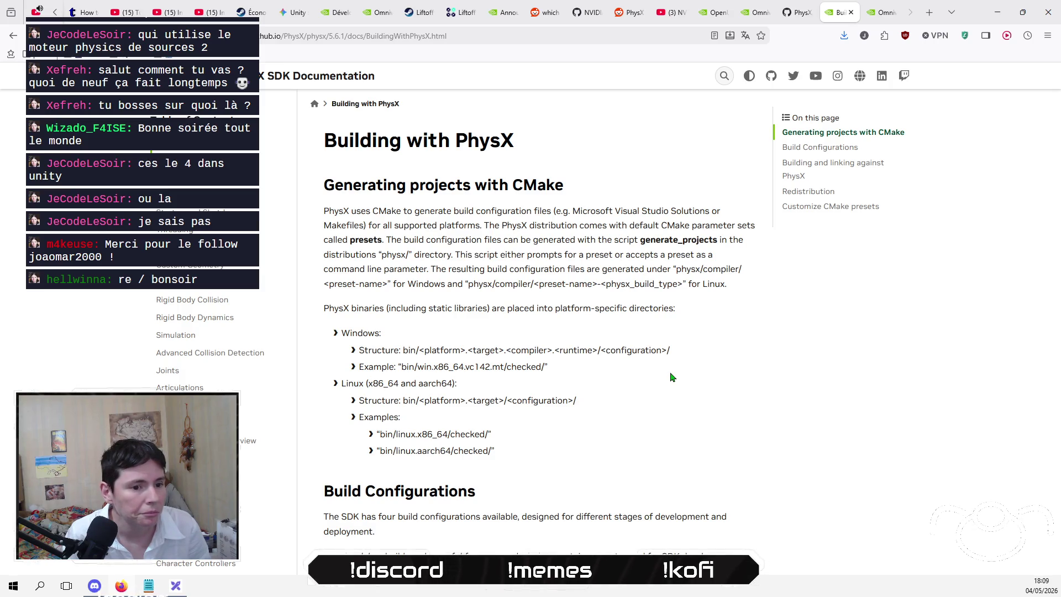
- Scroll through Building with PhysX past build configurations to the Customize CMake presets section
{"action": "scroll", "coordinate": [672, 378], "scroll_direction": "down", "scroll_amount": 10}
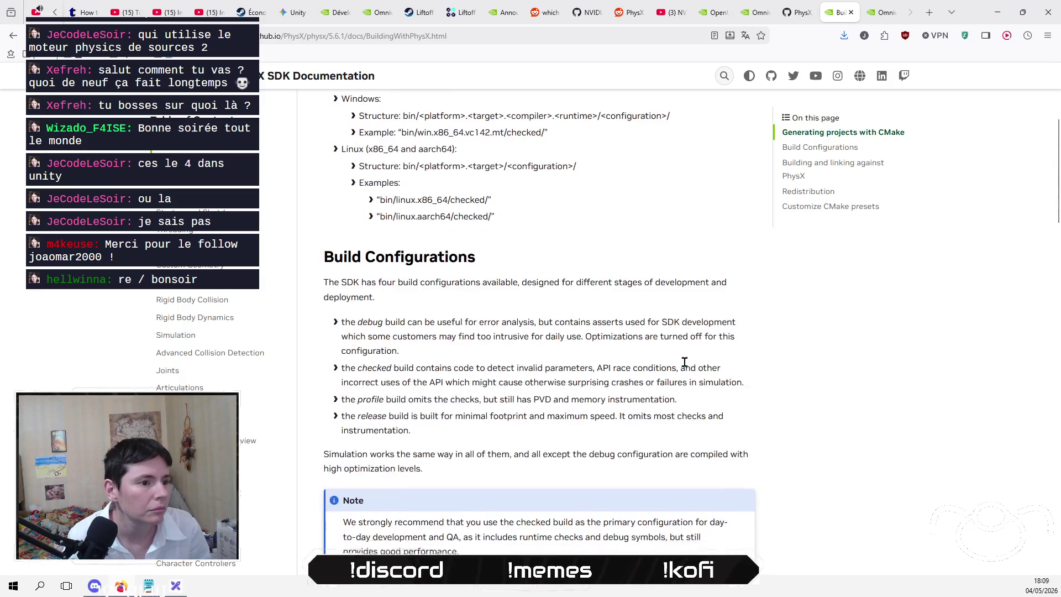
{"action": "scroll", "coordinate": [691, 370], "scroll_direction": "down", "scroll_amount": 1}
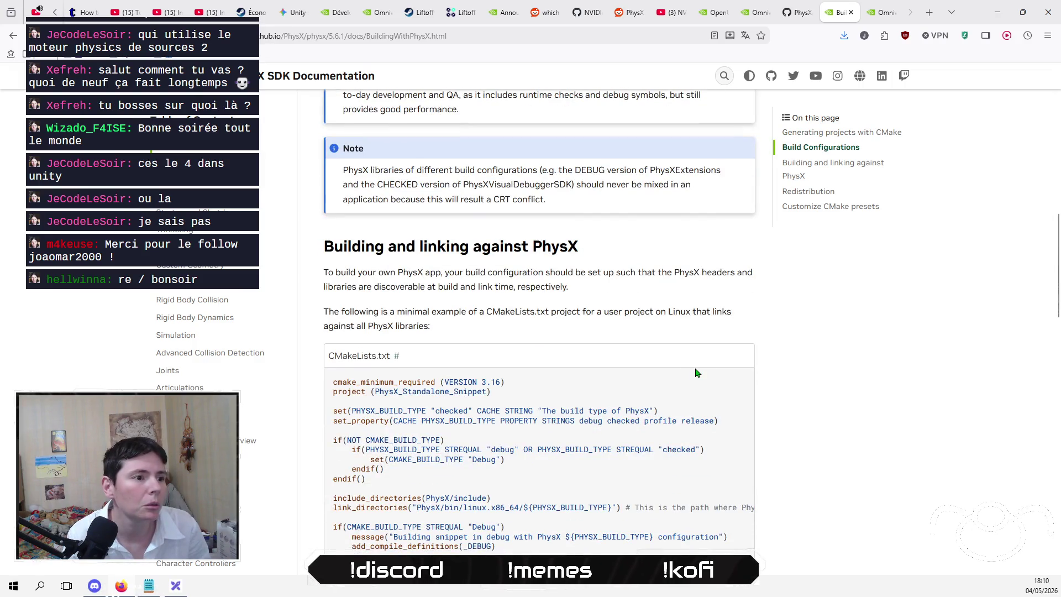
{"action": "scroll", "coordinate": [695, 372], "scroll_direction": "down", "scroll_amount": 15}
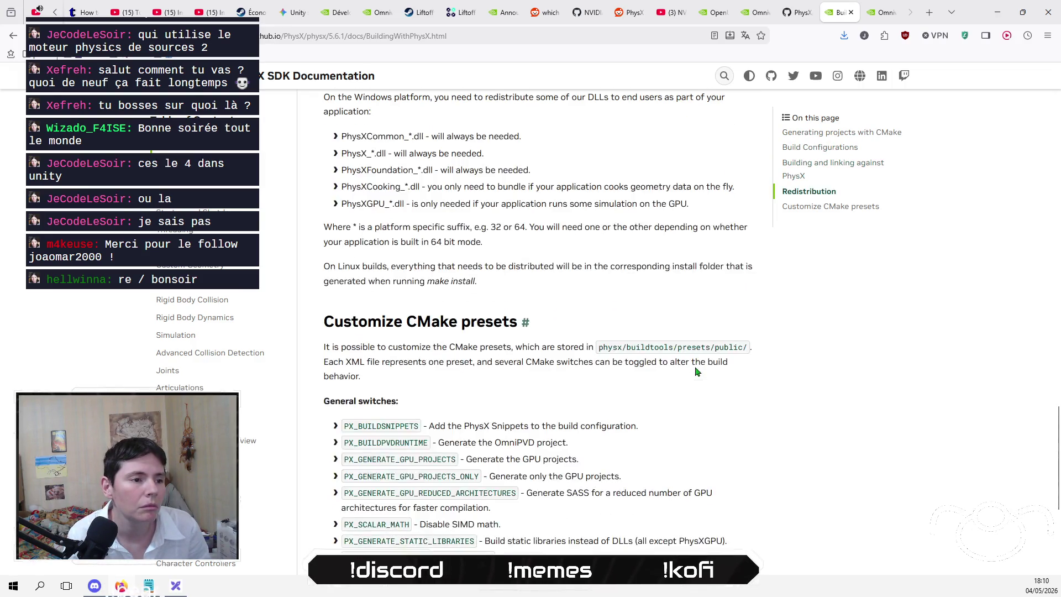
{"action": "scroll", "coordinate": [695, 372], "scroll_direction": "down", "scroll_amount": 5}
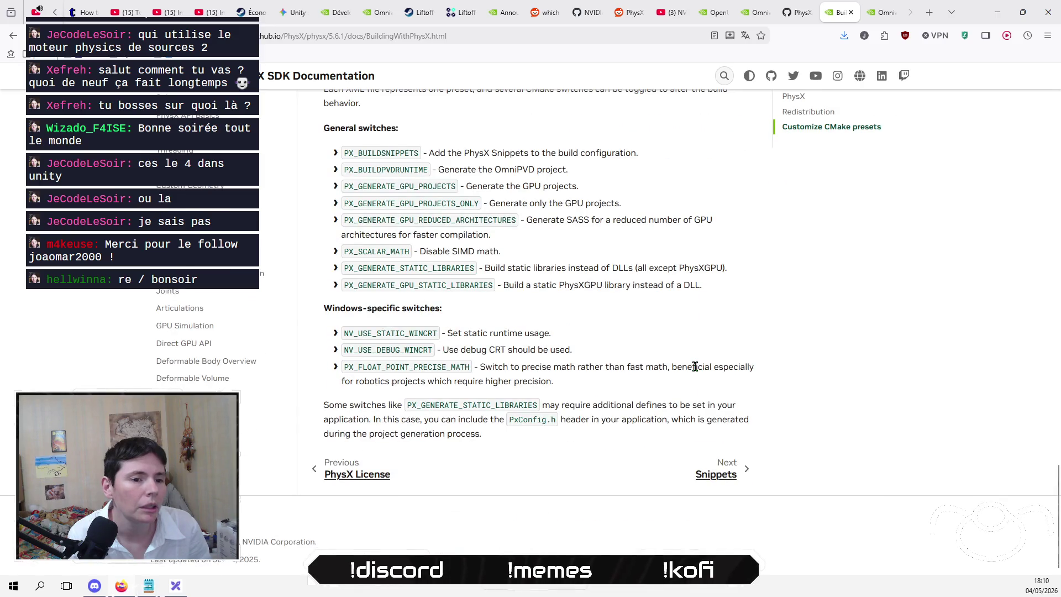
{"action": "scroll", "coordinate": [694, 367], "scroll_direction": "up", "scroll_amount": 20}
- Return to Omniverse Libraries and scroll to the ovrtx, ovphysx and ovstorage core library cards
{"action": "left_click", "coordinate": [879, 11]}
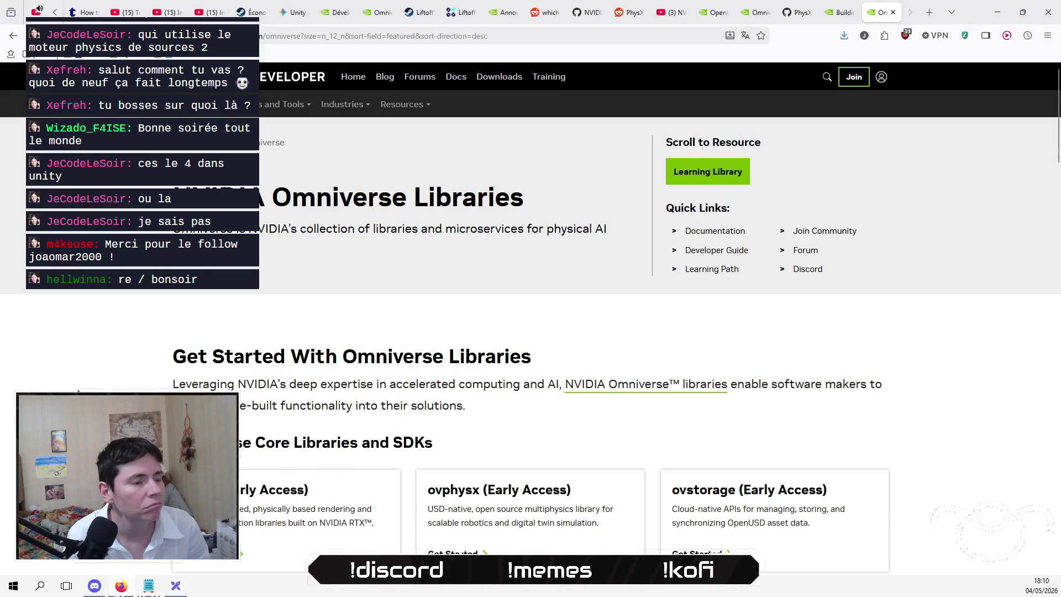
{"action": "scroll", "coordinate": [78, 391], "scroll_direction": "down", "scroll_amount": 3}
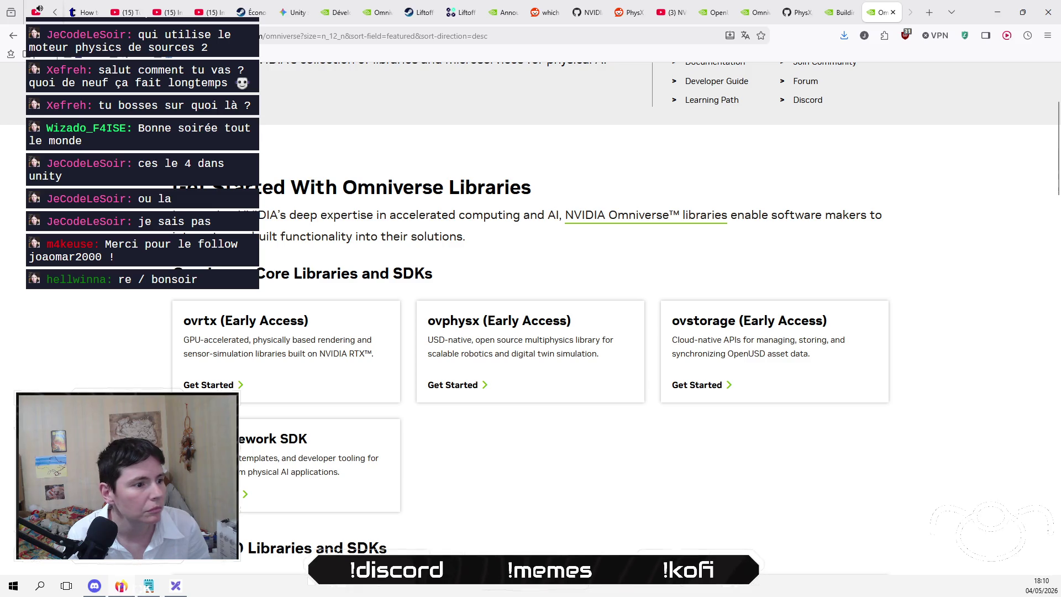
{"action": "left_click", "coordinate": [246, 494]}
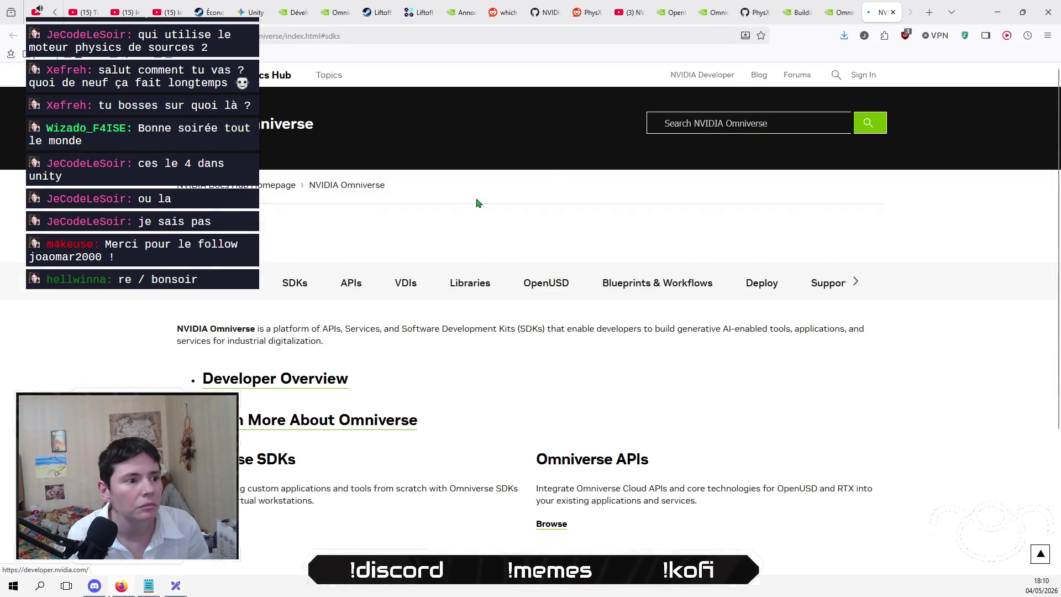
- Open the Omniverse docs APIs section in a new tab, showing USD Search, USD Code and Kit App Streaming APIs
{"action": "scroll", "coordinate": [193, 372], "scroll_direction": "down", "scroll_amount": 3}
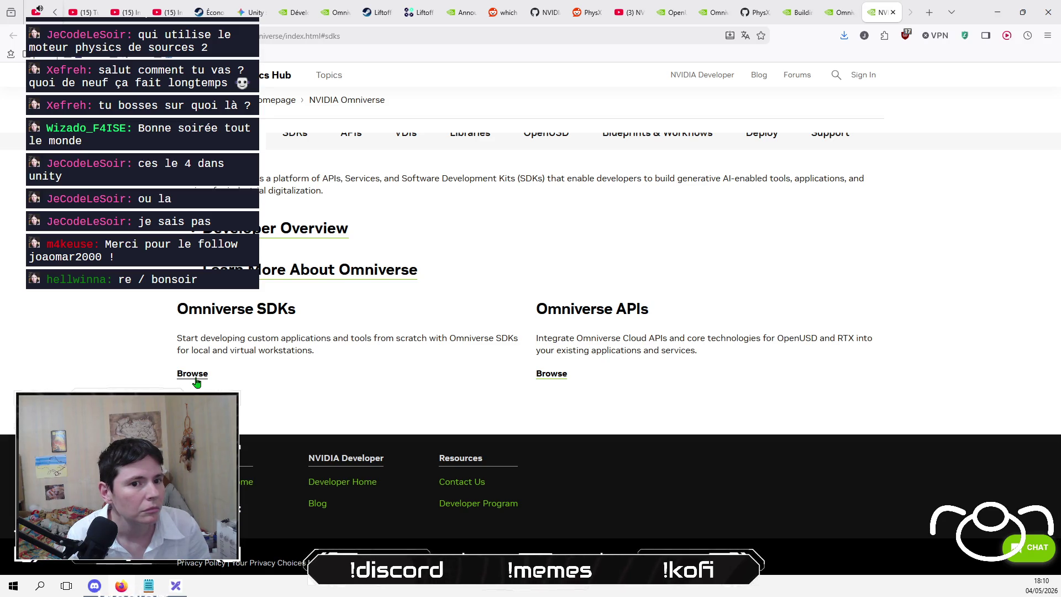
{"action": "right_click", "coordinate": [548, 380]}
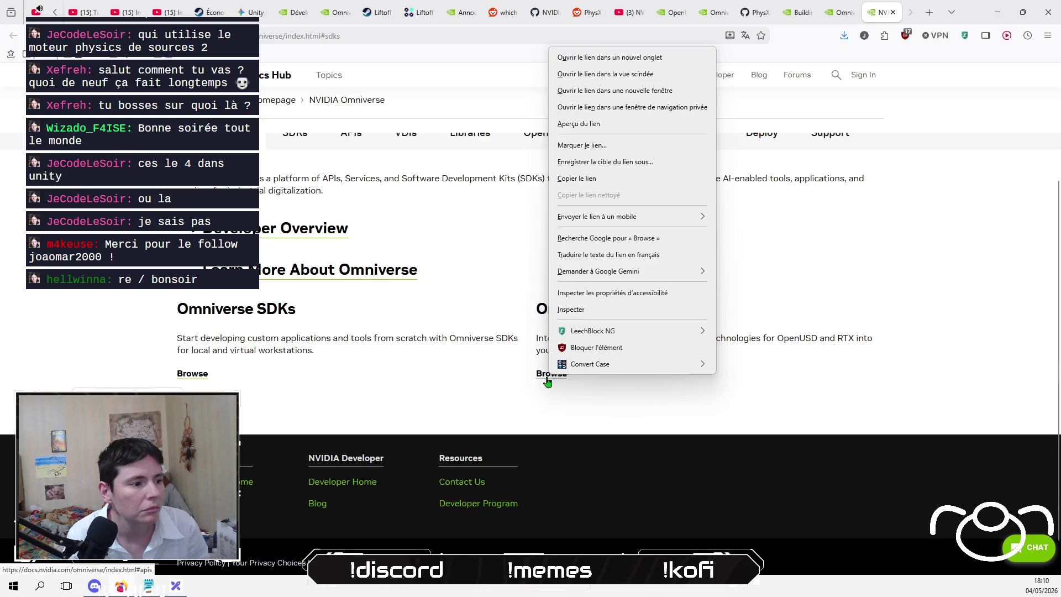
{"action": "left_click", "coordinate": [635, 57]}
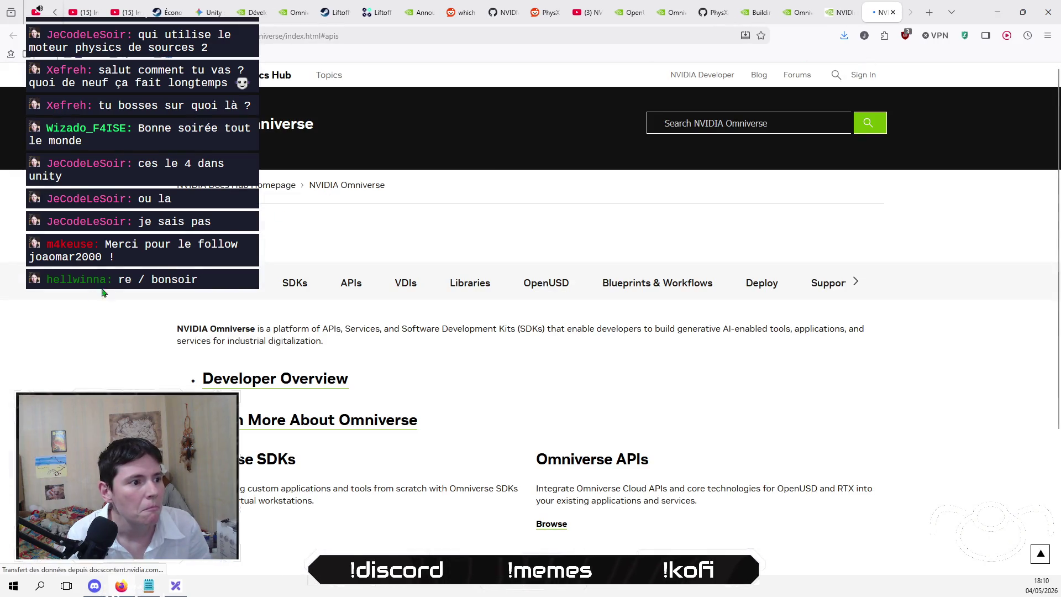
{"action": "scroll", "coordinate": [166, 298], "scroll_direction": "down", "scroll_amount": 2}
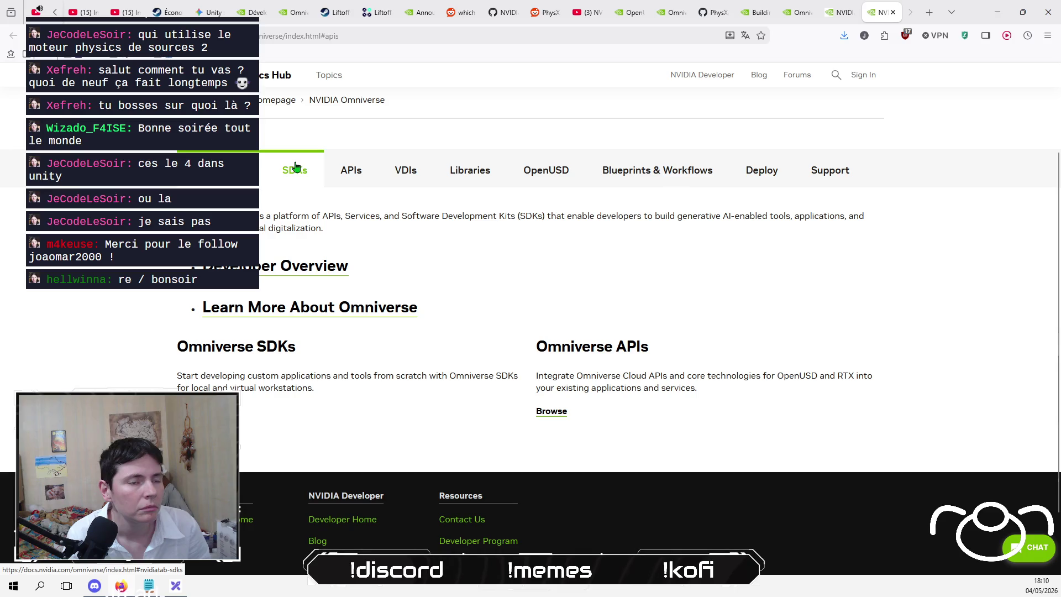
{"action": "left_click", "coordinate": [362, 167]}
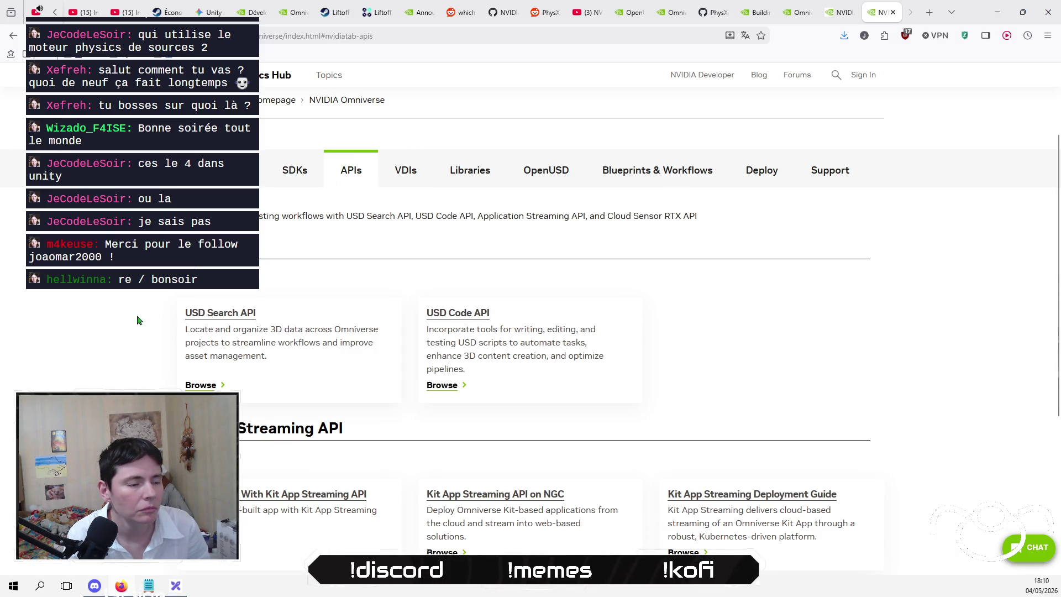
{"action": "scroll", "coordinate": [146, 298], "scroll_direction": "down", "scroll_amount": 3}
{"action": "scroll", "coordinate": [147, 298], "scroll_direction": "up", "scroll_amount": 5}
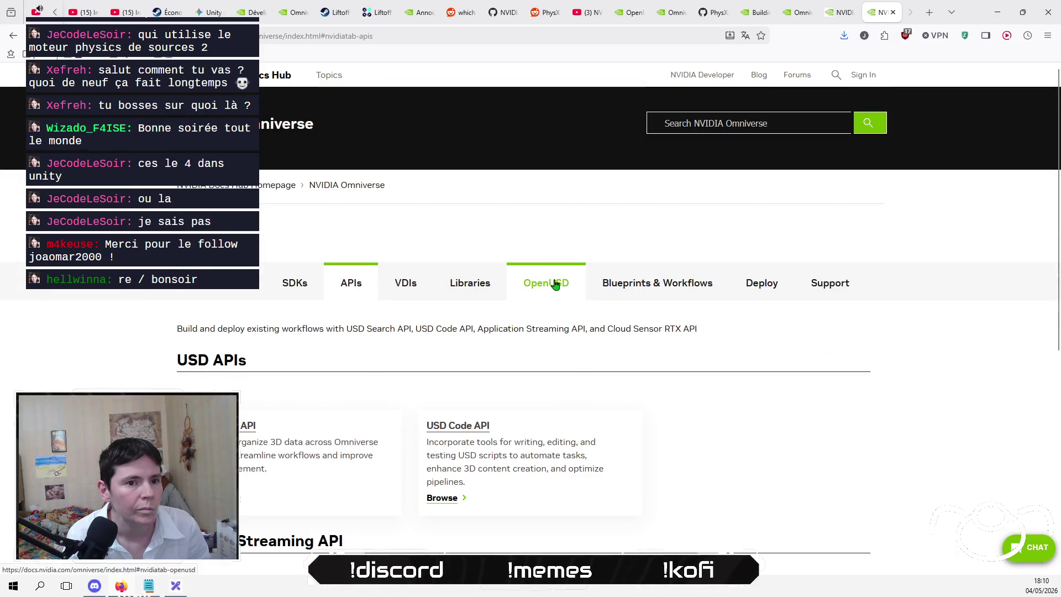
- Flip through the OpenUSD, Blueprints & Workflows, Deploy, VDIs, Libraries and APIs sections, ending on SDKs
{"action": "left_click", "coordinate": [554, 283]}
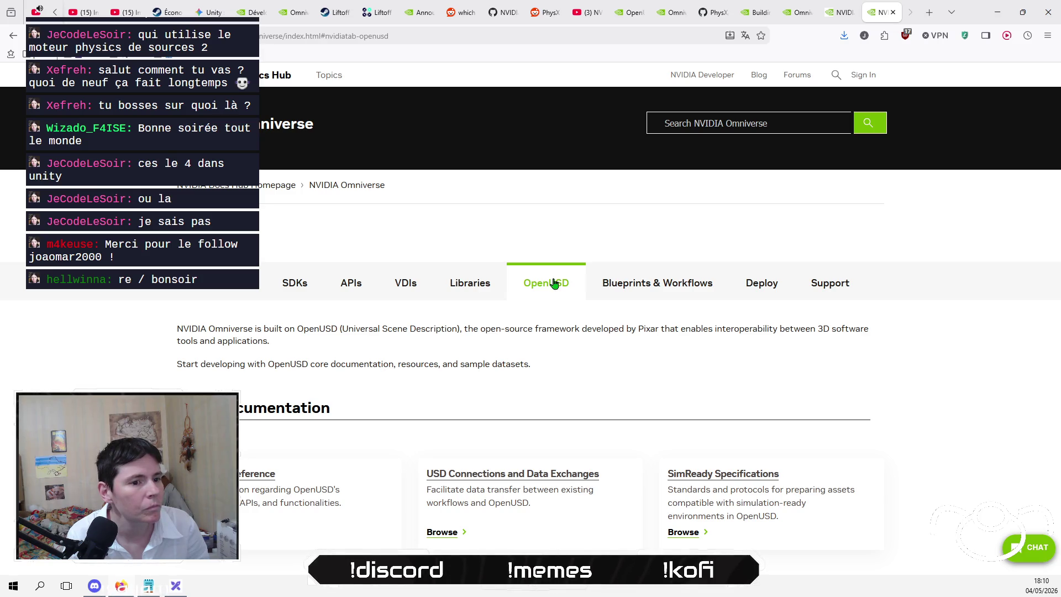
{"action": "left_click", "coordinate": [667, 282]}
{"action": "left_click", "coordinate": [762, 282]}
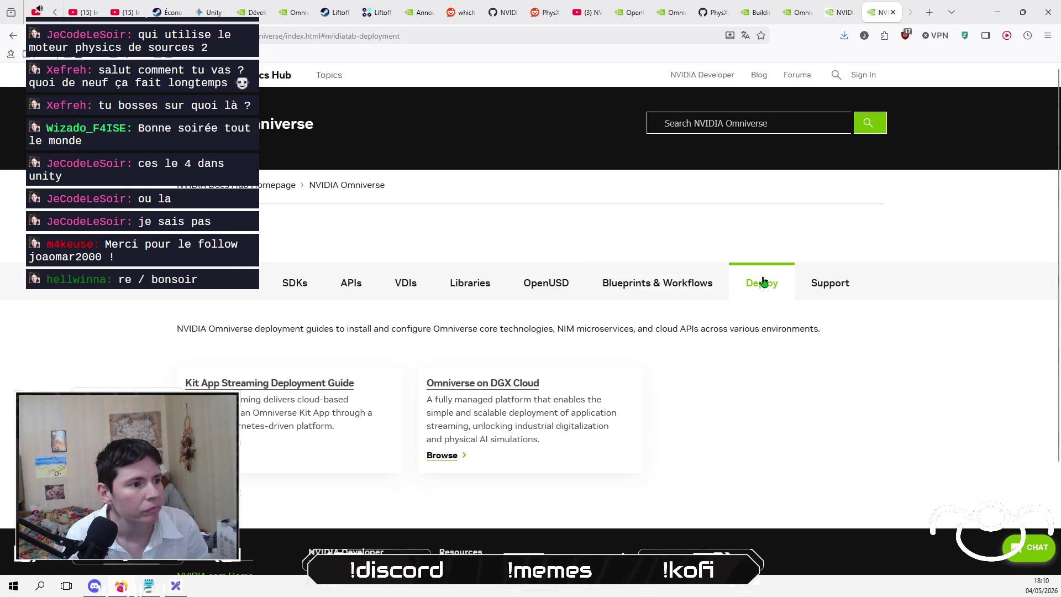
{"action": "left_click", "coordinate": [406, 282]}
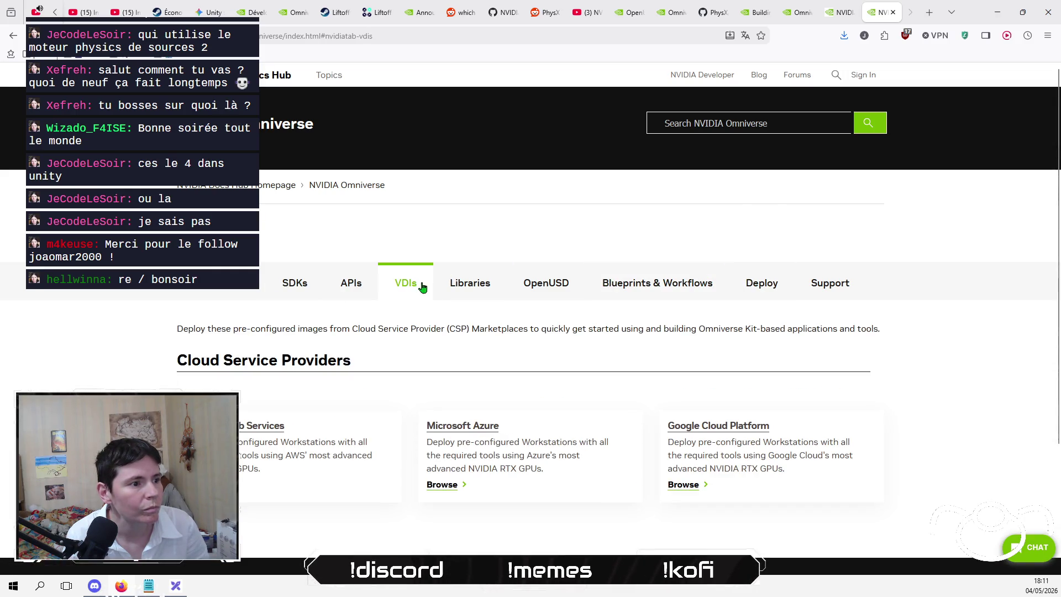
{"action": "left_click", "coordinate": [472, 284]}
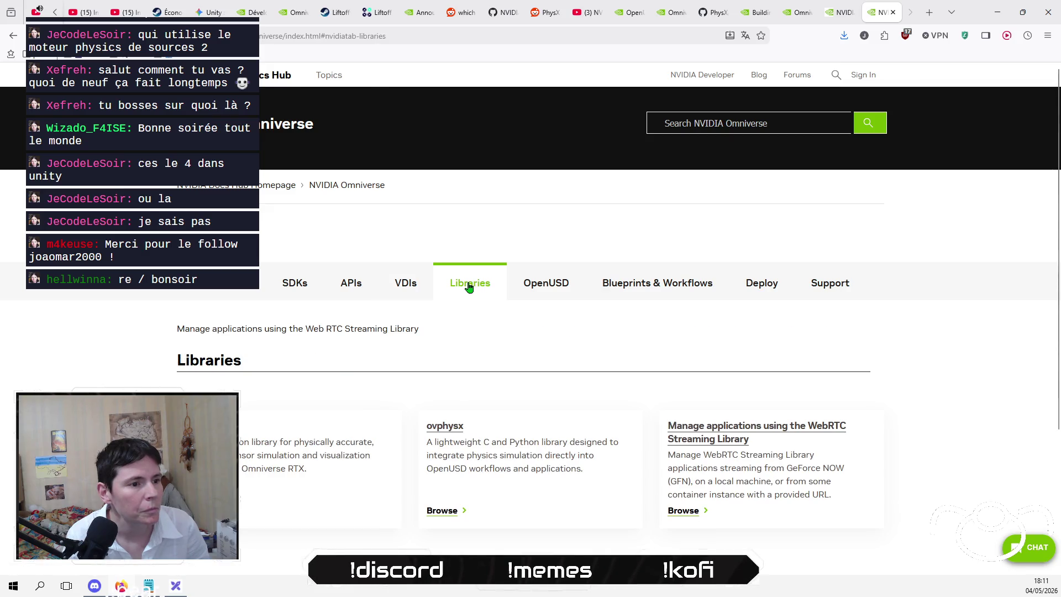
{"action": "left_click", "coordinate": [344, 284]}
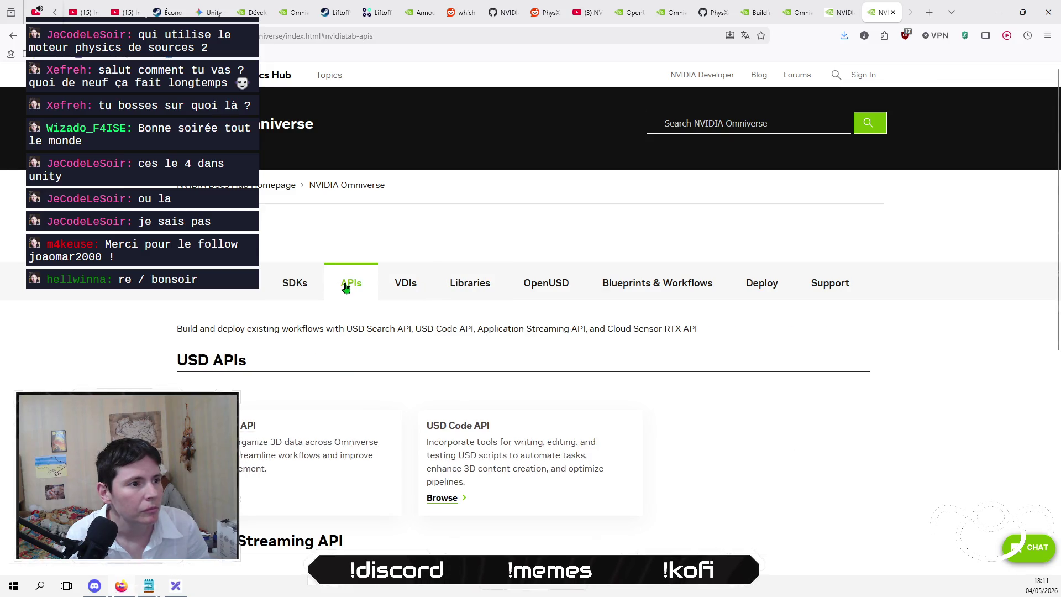
{"action": "left_click", "coordinate": [290, 284]}
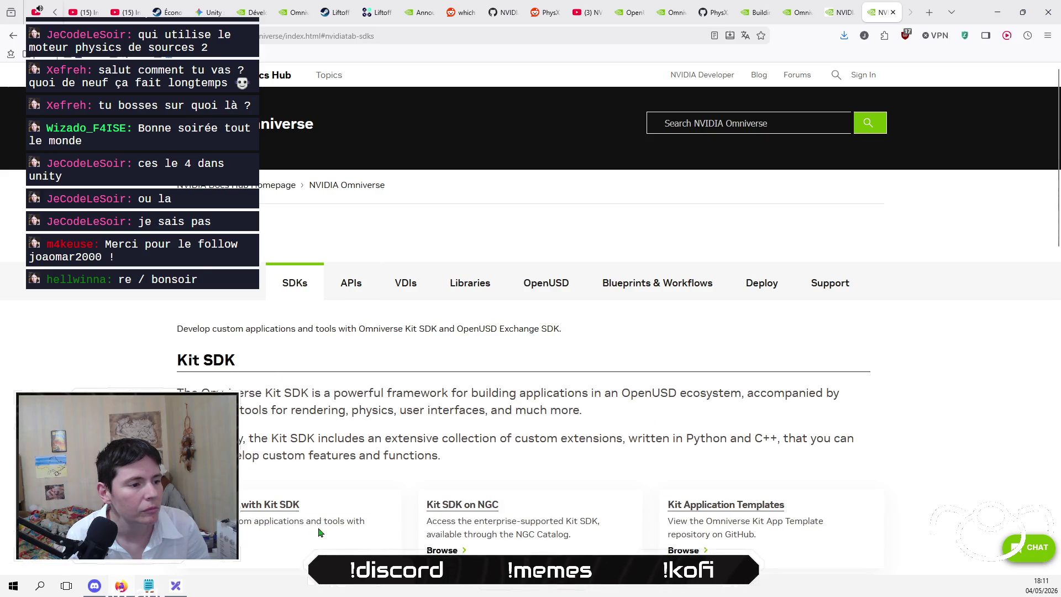
- Scroll through the SDKs section's Kit SDK overview, then close the Omniverse docs tab
{"action": "scroll", "coordinate": [289, 288], "scroll_direction": "down", "scroll_amount": 4}
{"action": "scroll", "coordinate": [531, 354], "scroll_direction": "down", "scroll_amount": 2}
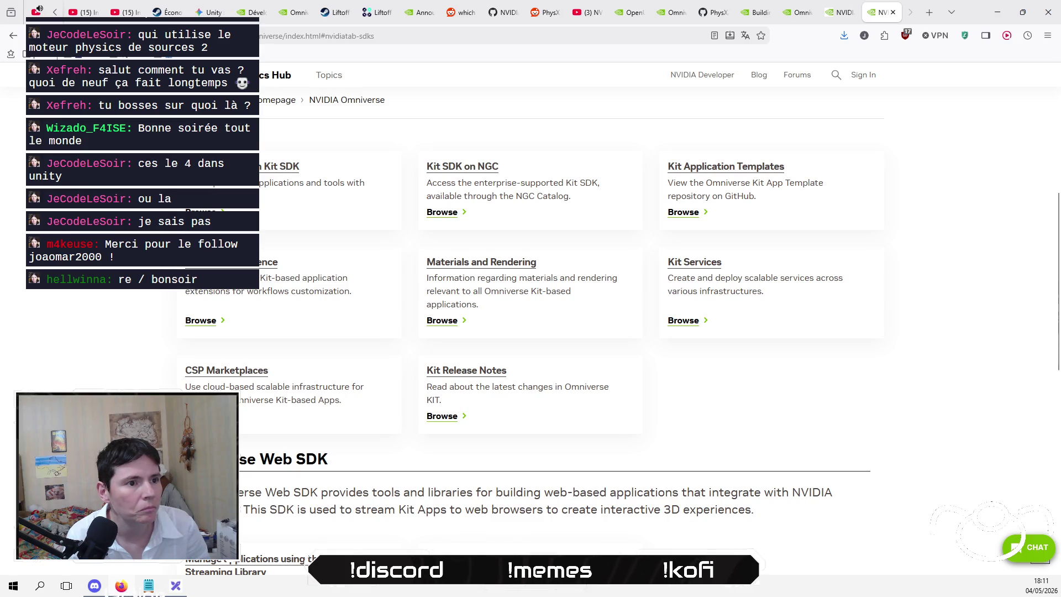
{"action": "scroll", "coordinate": [530, 354], "scroll_direction": "down", "scroll_amount": 2}
{"action": "scroll", "coordinate": [526, 356], "scroll_direction": "down", "scroll_amount": 7}
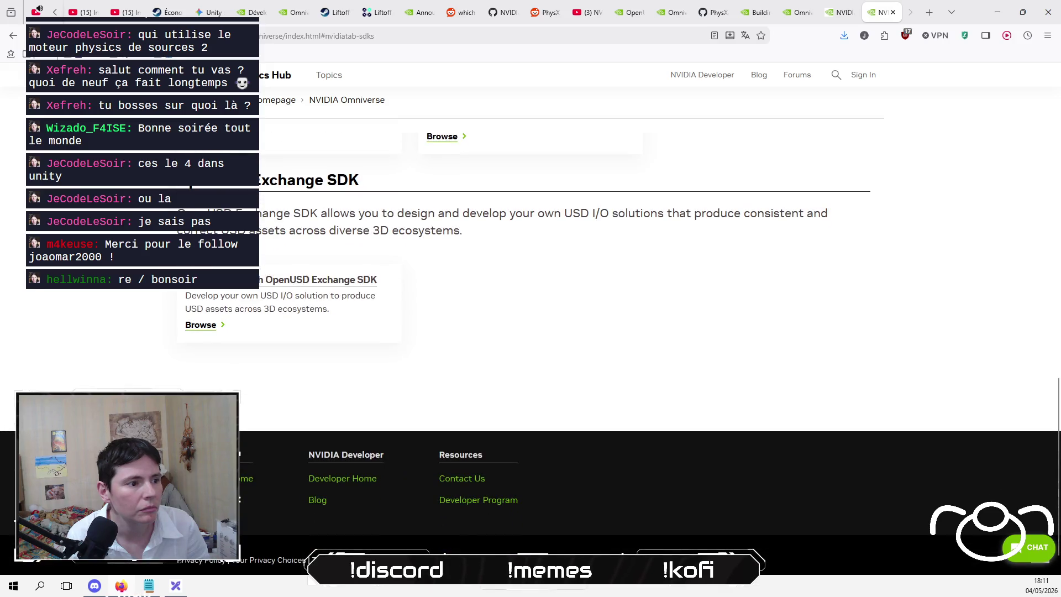
{"action": "scroll", "coordinate": [530, 353], "scroll_direction": "down", "scroll_amount": 1}
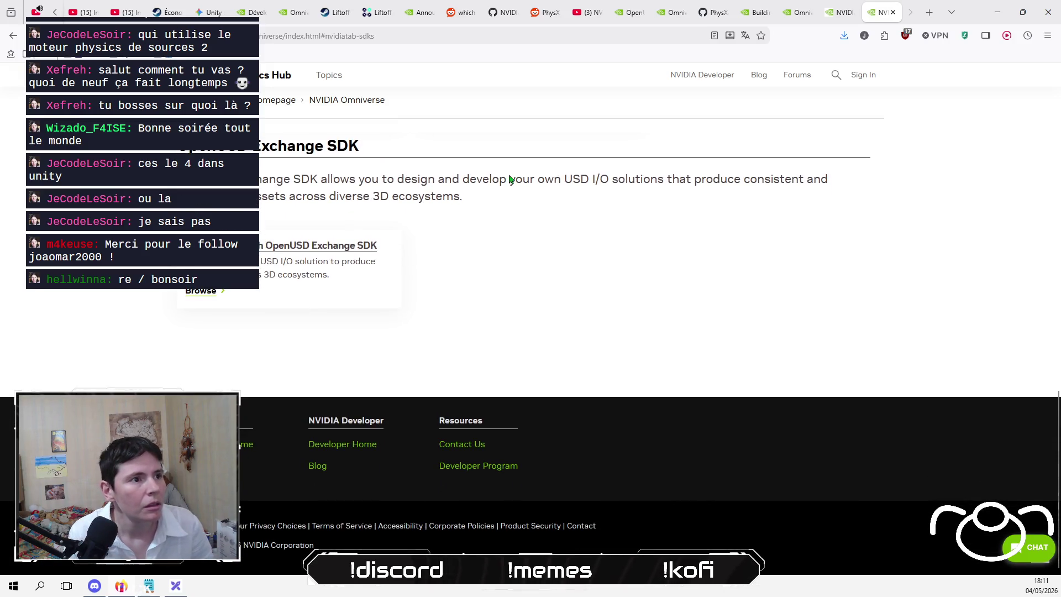
{"action": "scroll", "coordinate": [520, 199], "scroll_direction": "up", "scroll_amount": 15}
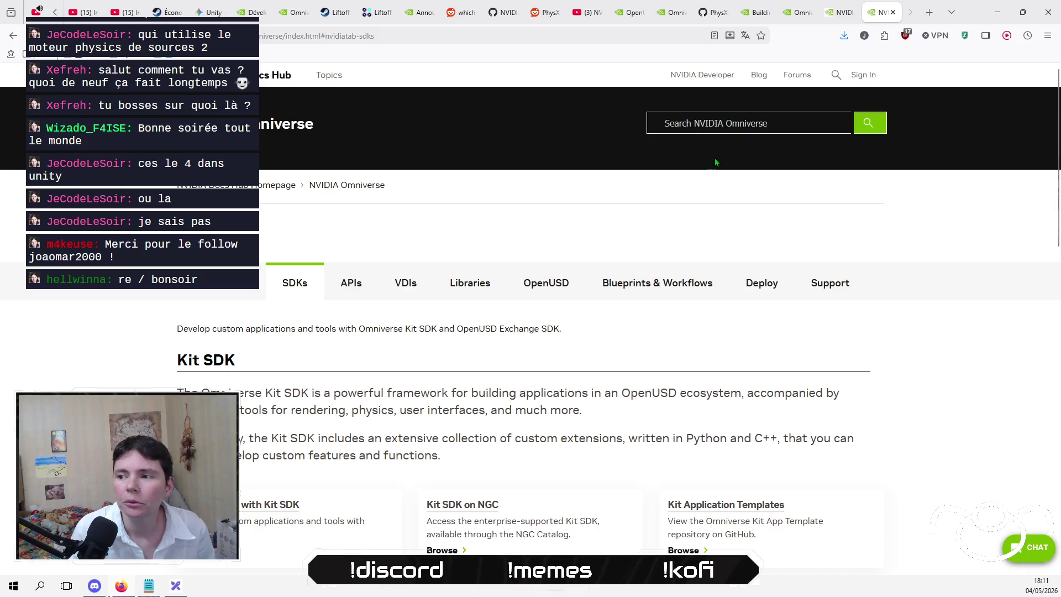
{"action": "left_click", "coordinate": [893, 12]}
- Close two leftover Omniverse tabs and scroll through the Building with PhysX page
{"action": "left_click", "coordinate": [893, 12]}
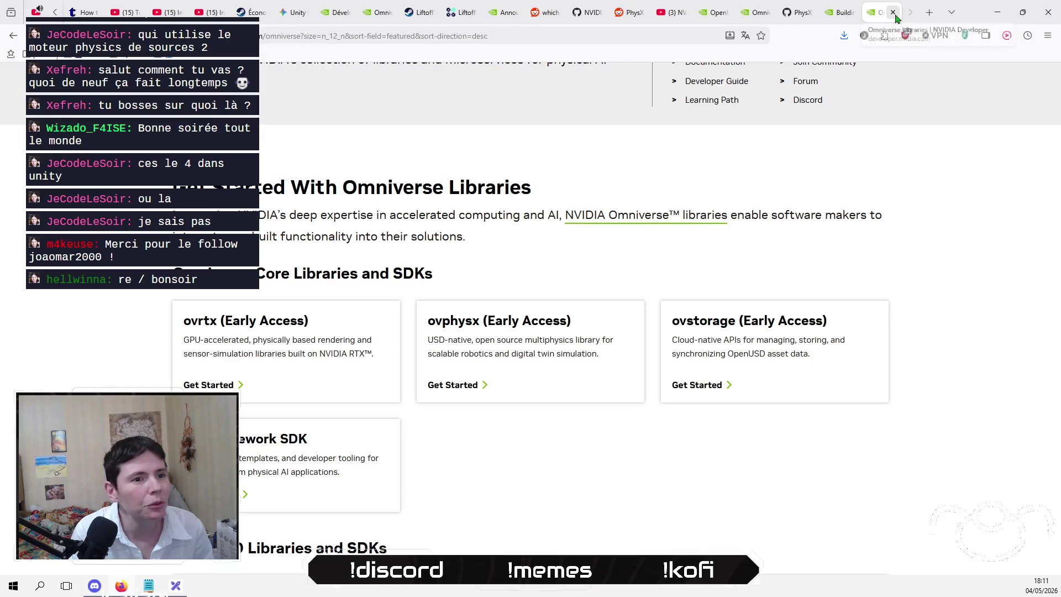
{"action": "left_click", "coordinate": [893, 13]}
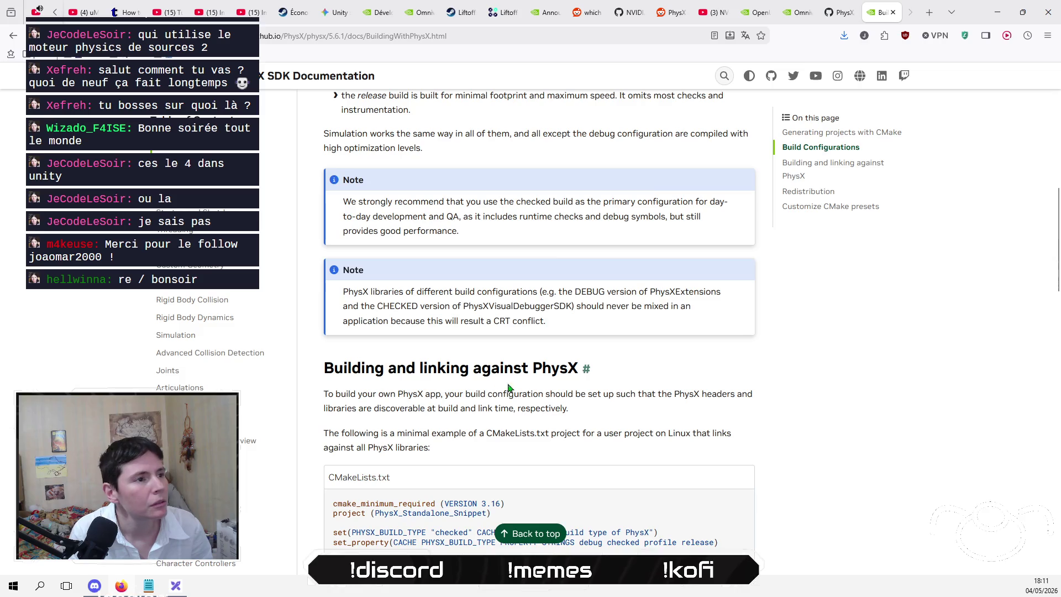
{"action": "scroll", "coordinate": [737, 353], "scroll_direction": "down", "scroll_amount": 5}
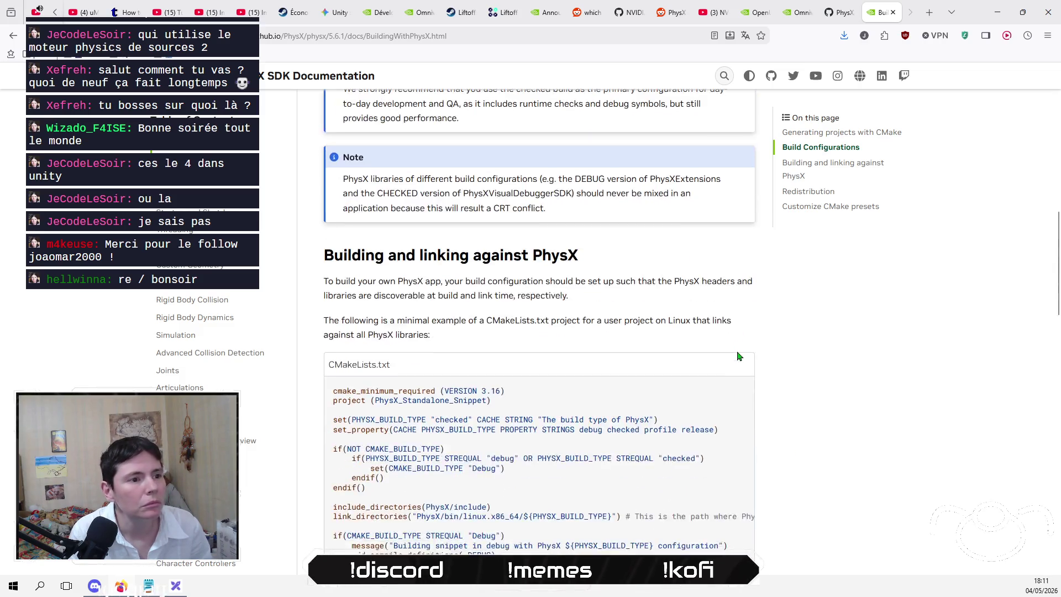
{"action": "scroll", "coordinate": [740, 355], "scroll_direction": "down", "scroll_amount": 3}
{"action": "scroll", "coordinate": [599, 371], "scroll_direction": "up", "scroll_amount": 10}
{"action": "scroll", "coordinate": [529, 413], "scroll_direction": "up", "scroll_amount": 7}
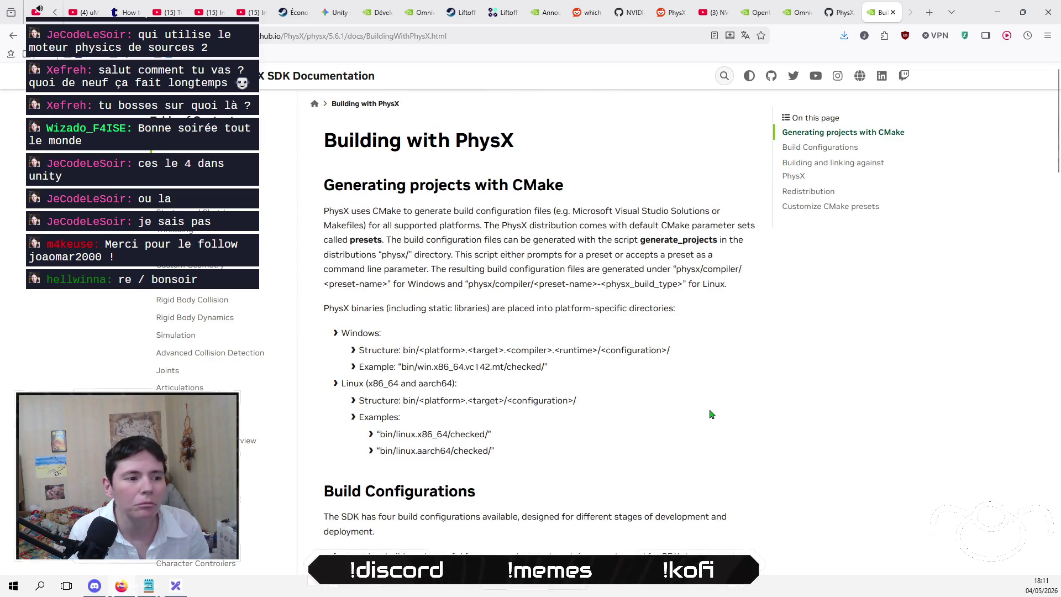
- Close the Omniverse page and switch back to the NVIDIA Omniverse YouTube video
{"action": "left_click", "coordinate": [792, 22]}
{"action": "left_click", "coordinate": [809, 12]}
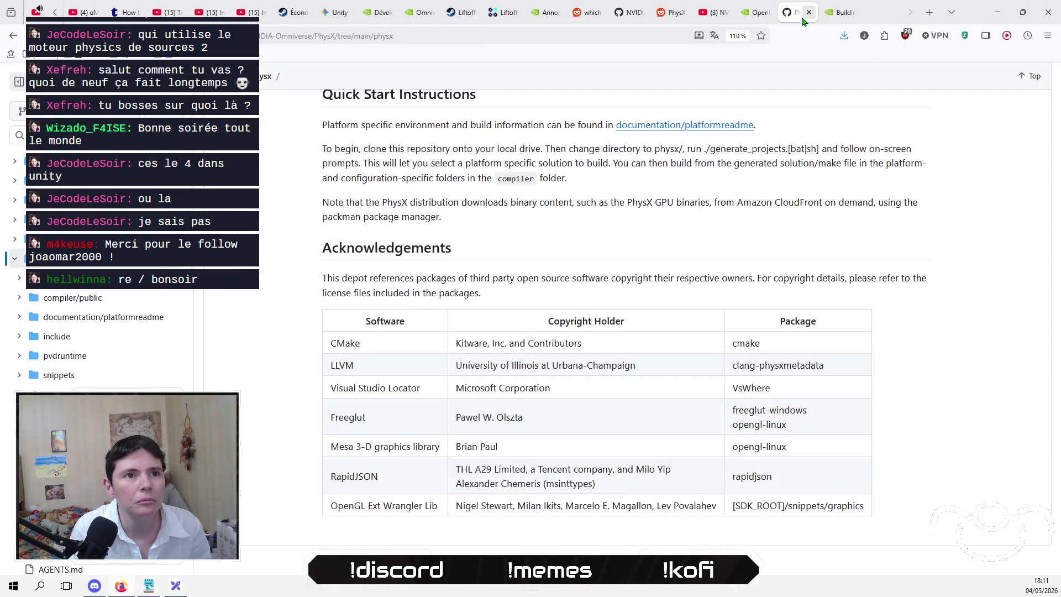
{"action": "left_click", "coordinate": [717, 12]}
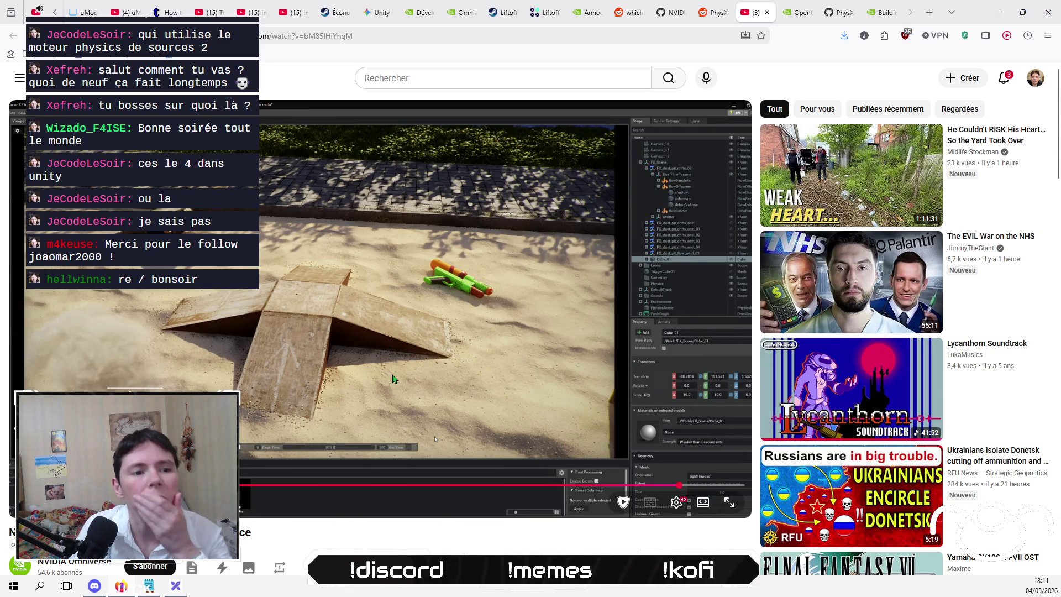
- Watch the Omniverse demo fullscreen, pause and exit fullscreen, then glance at YouTube notifications
{"action": "left_click", "coordinate": [729, 501]}
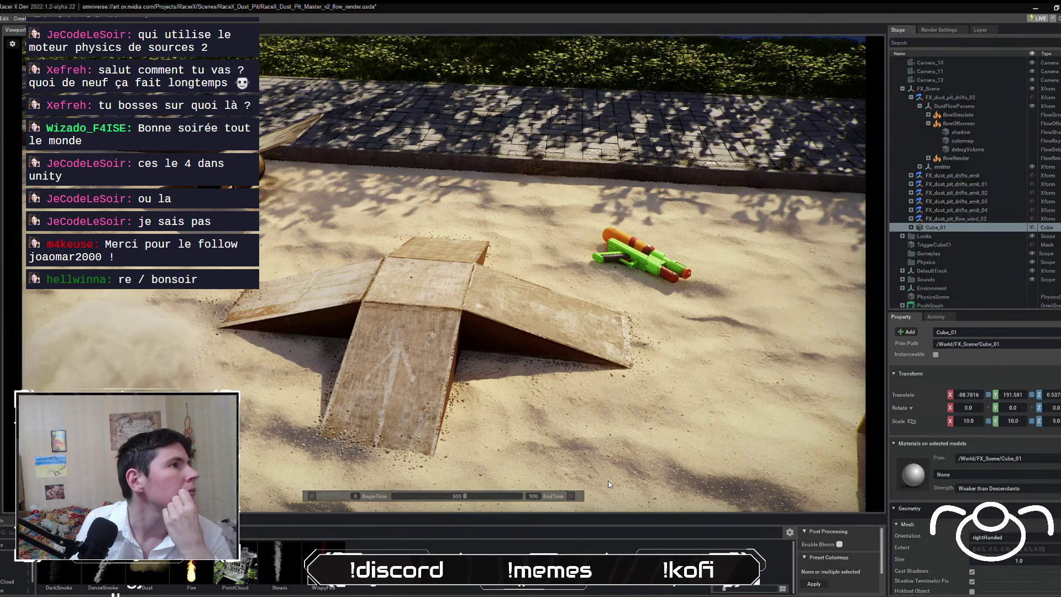
{"action": "key", "text": "space"}
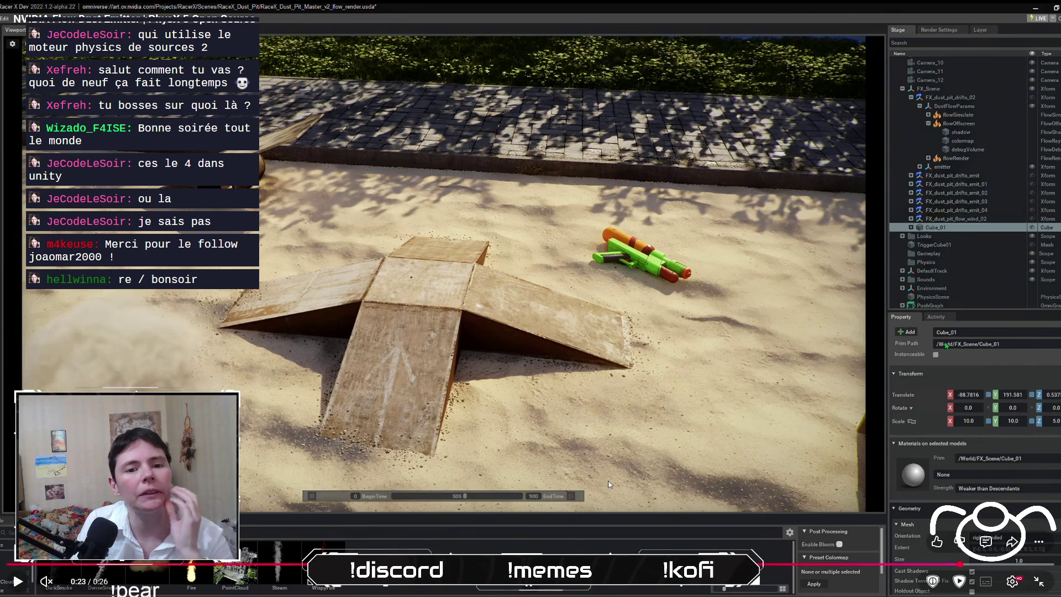
{"action": "left_click", "coordinate": [1039, 582]}
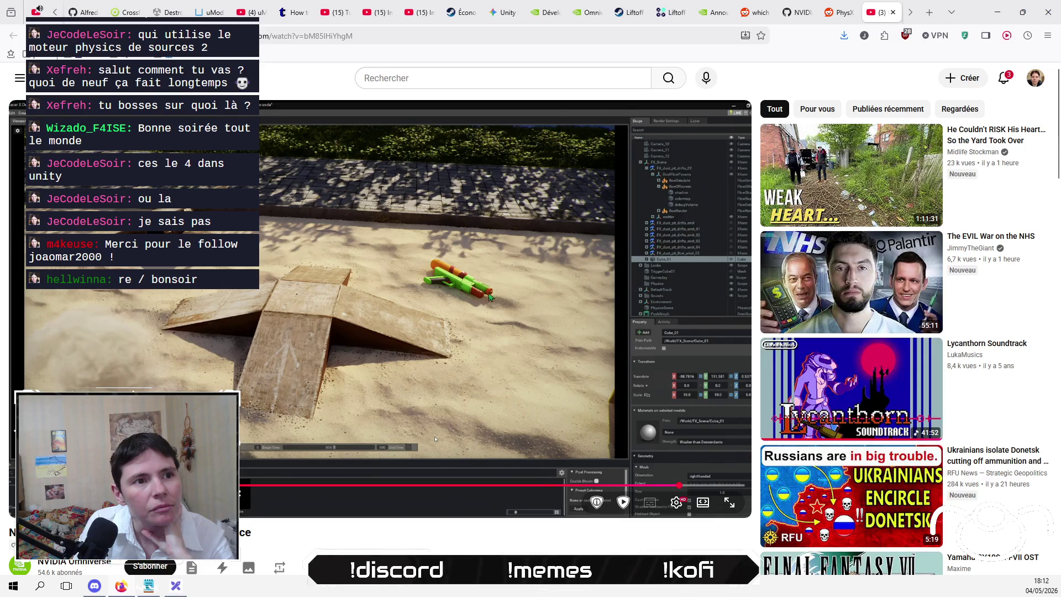
{"action": "scroll", "coordinate": [404, 309], "scroll_direction": "down", "scroll_amount": 2}
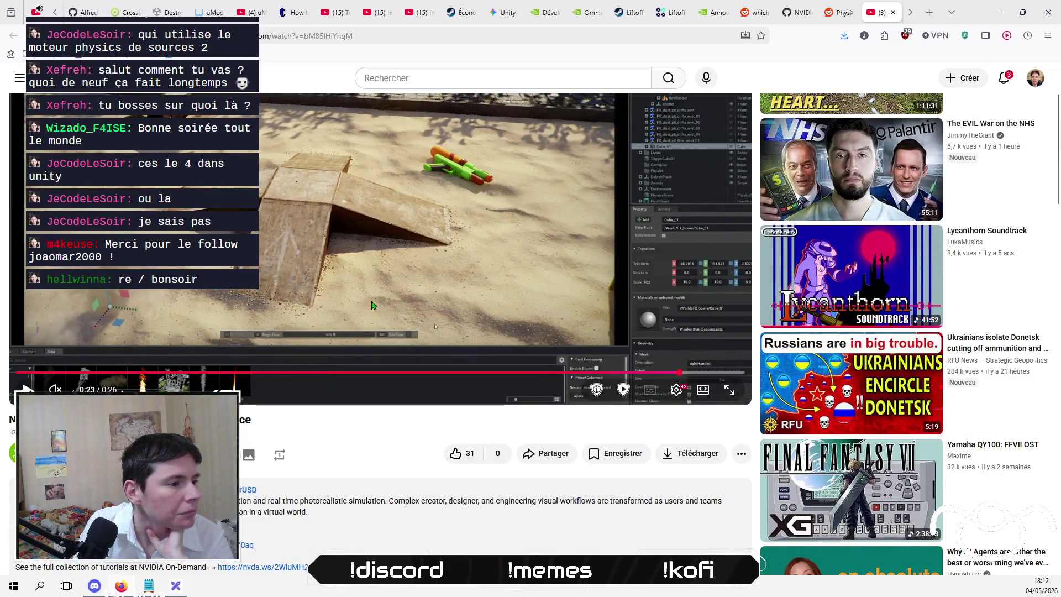
{"action": "scroll", "coordinate": [753, 18], "scroll_direction": "down", "scroll_amount": 3}
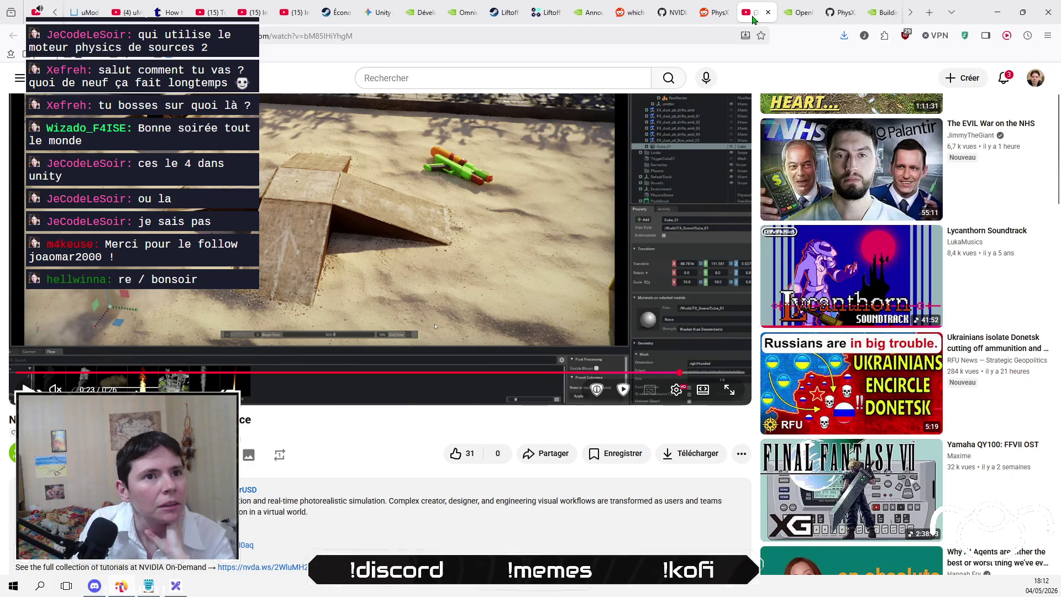
{"action": "left_click", "coordinate": [1005, 79]}
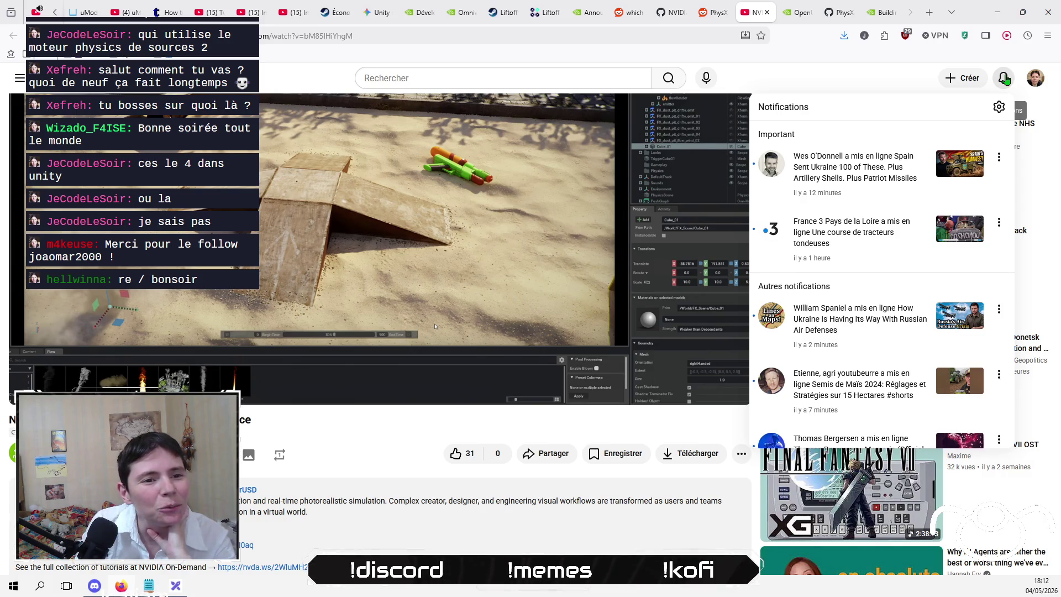
{"action": "left_click", "coordinate": [1005, 79]}
- Switch to the Omniverse Libraries tab and close the three Liftoff drone racing tabs
{"action": "left_click", "coordinate": [459, 12]}
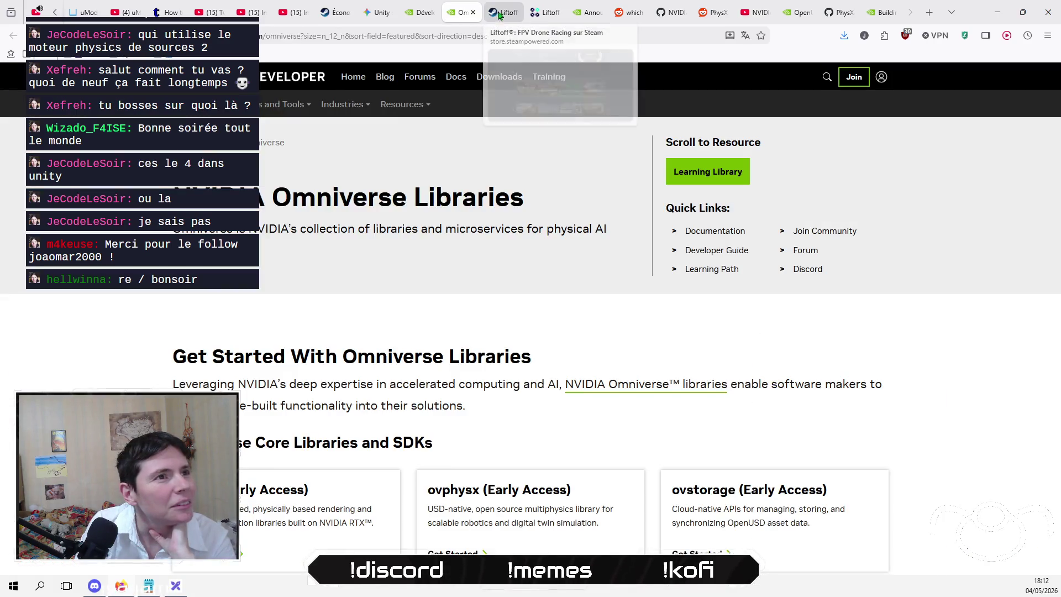
{"action": "left_click", "coordinate": [498, 12]}
{"action": "left_click", "coordinate": [513, 12]}
{"action": "left_click", "coordinate": [513, 12]}
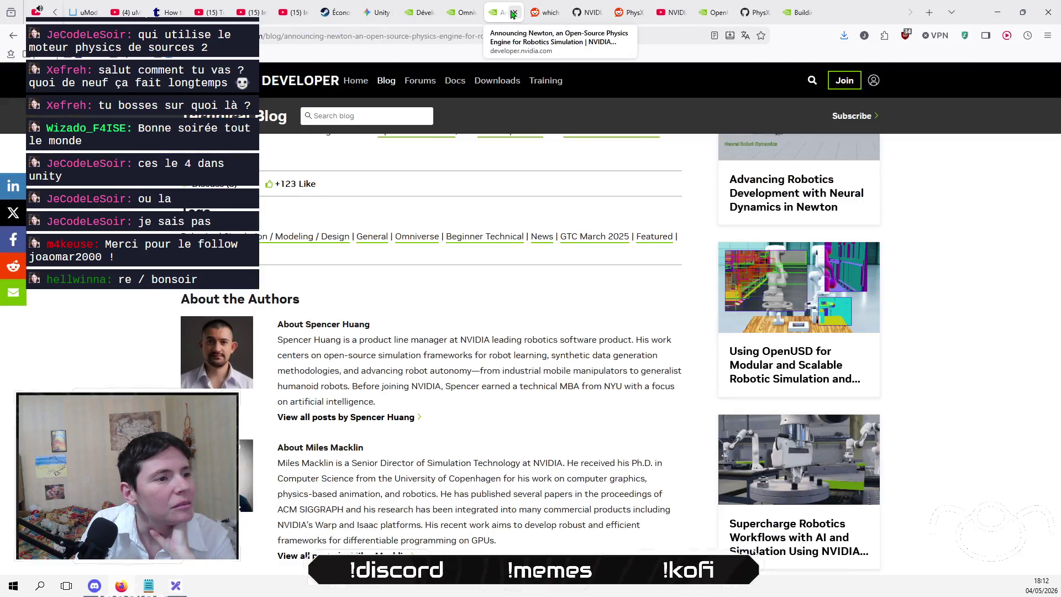
- Close the 'Announcing Newton' article tab to reveal the Reddit physics-engine thread
{"action": "left_click", "coordinate": [512, 12]}
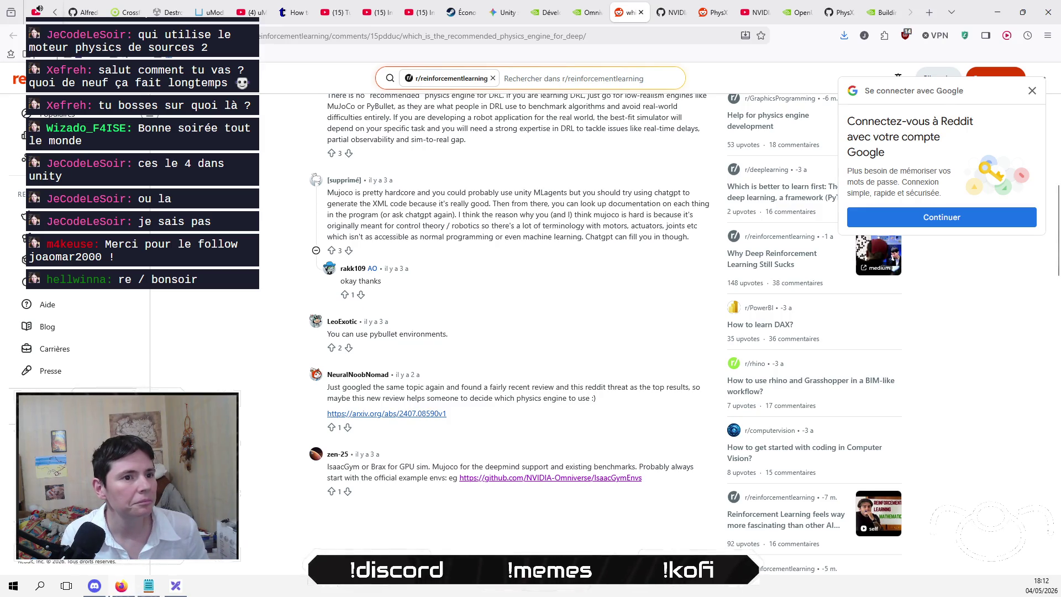
- Read the Reddit comment on engines, highlighting parts of its opening lines
{"action": "scroll", "coordinate": [519, 332], "scroll_direction": "up", "scroll_amount": 4}
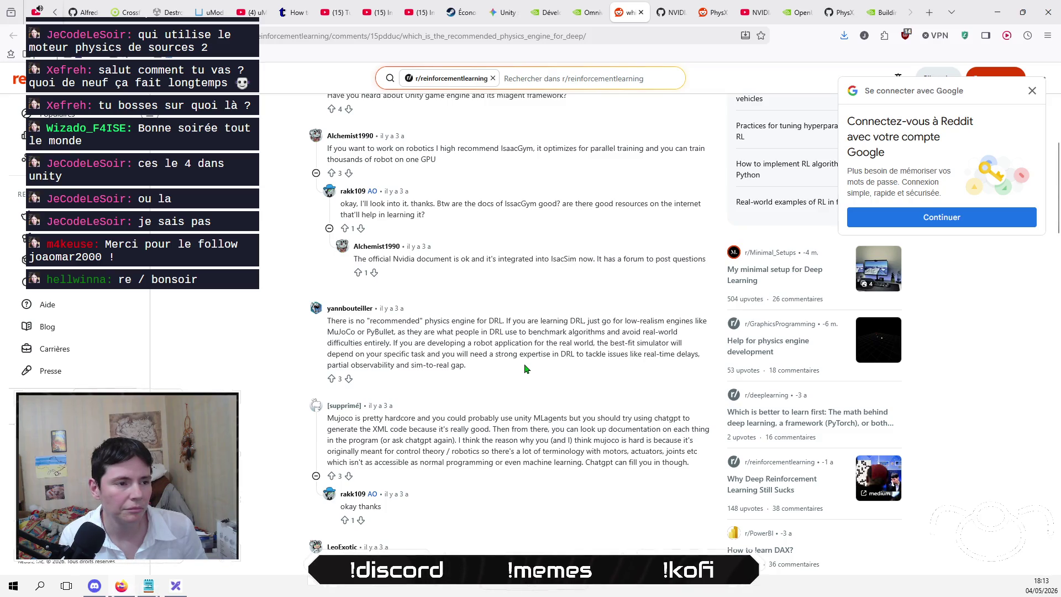
{"action": "mouse_move", "coordinate": [323, 320]}
{"action": "left_mouse_down"}
{"action": "mouse_move", "coordinate": [505, 367]}
{"action": "mouse_move", "coordinate": [505, 315]}
{"action": "mouse_move", "coordinate": [595, 319]}
{"action": "mouse_move", "coordinate": [469, 332]}
{"action": "left_mouse_up"}
{"action": "scroll", "coordinate": [260, 398], "scroll_direction": "up", "scroll_amount": 5}
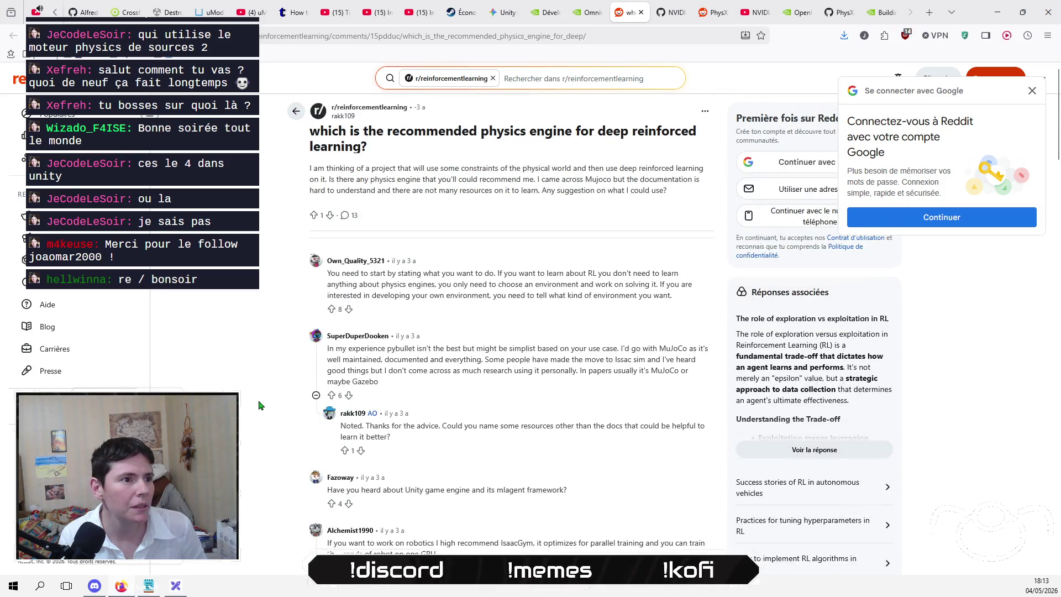
{"action": "scroll", "coordinate": [260, 405], "scroll_direction": "down", "scroll_amount": 6}
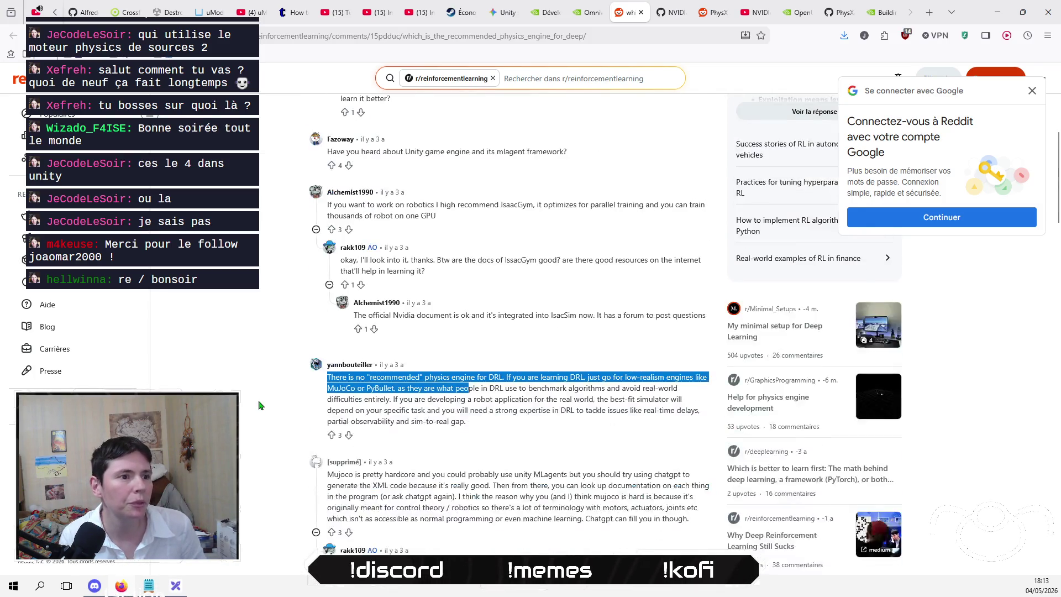
{"action": "left_click", "coordinate": [507, 340]}
{"action": "mouse_move", "coordinate": [419, 332]}
{"action": "left_mouse_down"}
{"action": "mouse_move", "coordinate": [574, 322]}
{"action": "mouse_move", "coordinate": [671, 332]}
{"action": "mouse_move", "coordinate": [389, 343]}
{"action": "left_mouse_up"}
{"action": "left_click", "coordinate": [373, 330]}
- Copy the word 'PyBullet' from the comment and open a new blank tab
{"action": "double_click", "coordinate": [373, 330]}
{"action": "key", "text": "ctrl+c"}
{"action": "right_click", "coordinate": [374, 331]}
{"action": "left_click", "coordinate": [425, 63]}
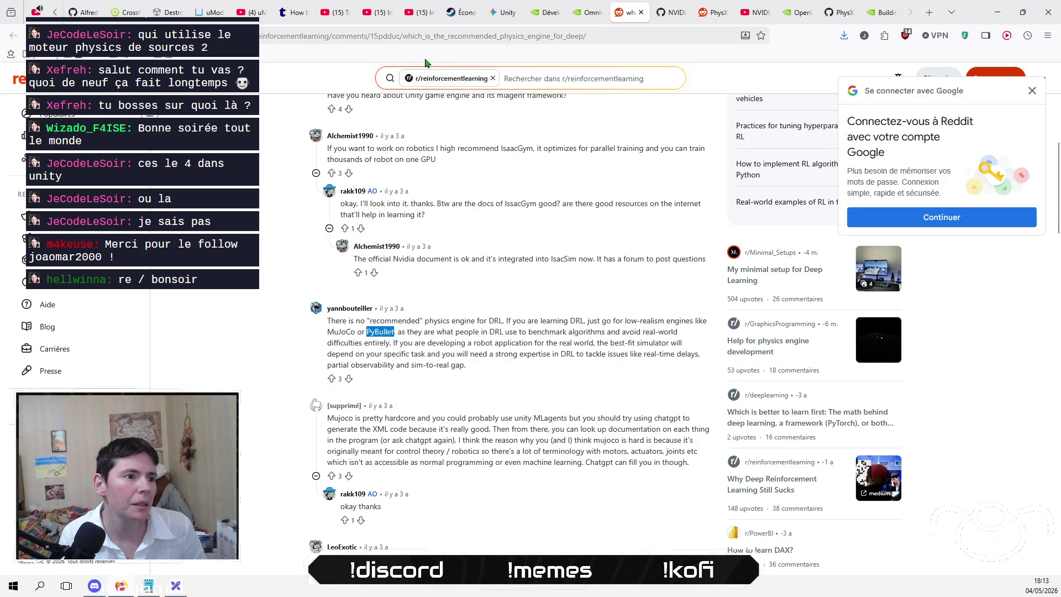
{"action": "left_click", "coordinate": [934, 8]}
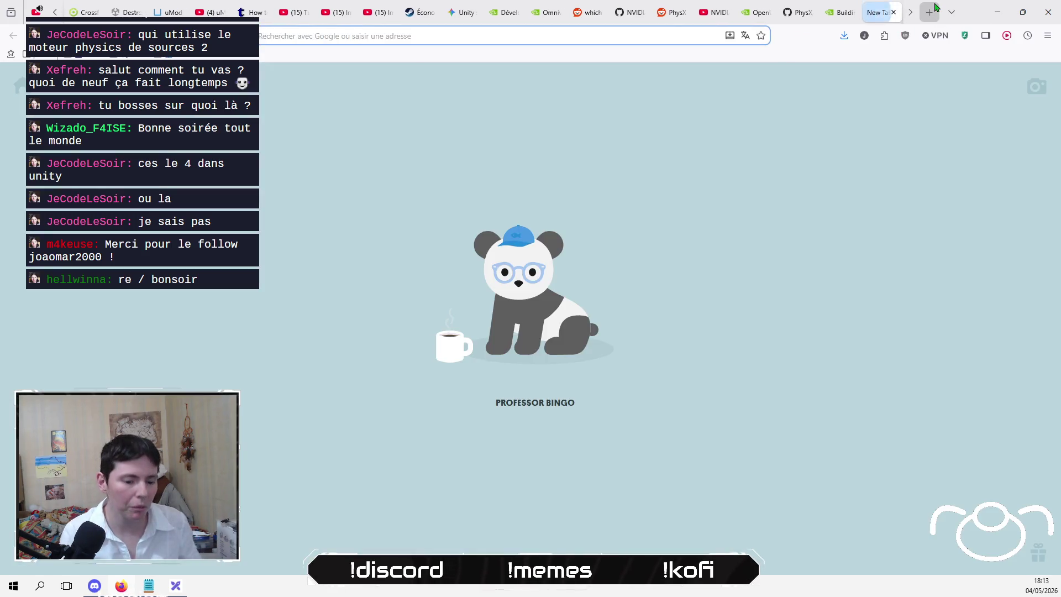
- Search Google for the pasted 'PyBullet', then replace the query with 'gazebo unity'
{"action": "key", "text": "ctrl+v"}
{"action": "key", "text": "Return"}
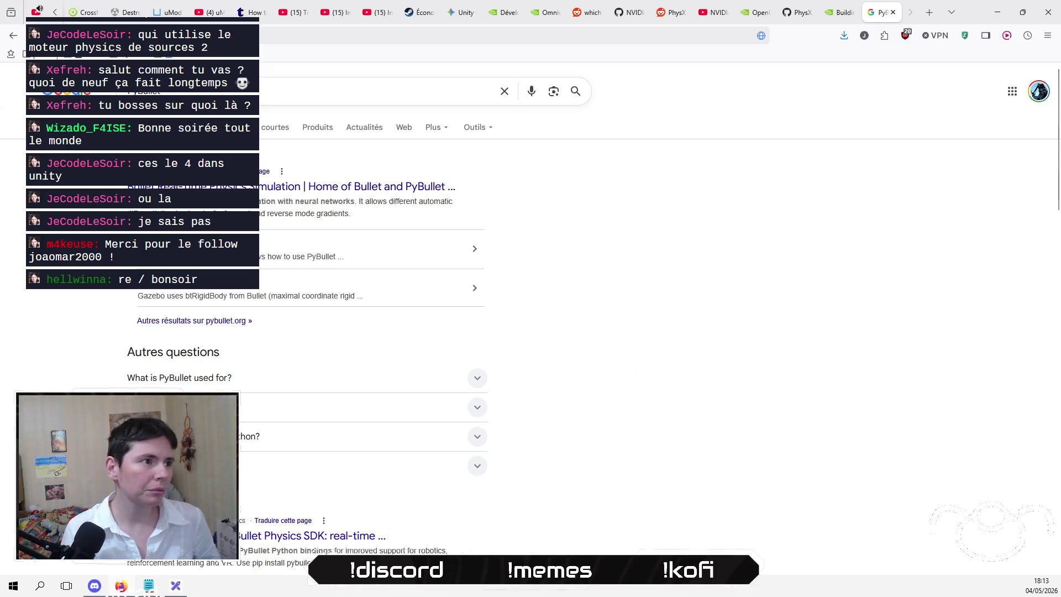
{"action": "left_click", "coordinate": [226, 94]}
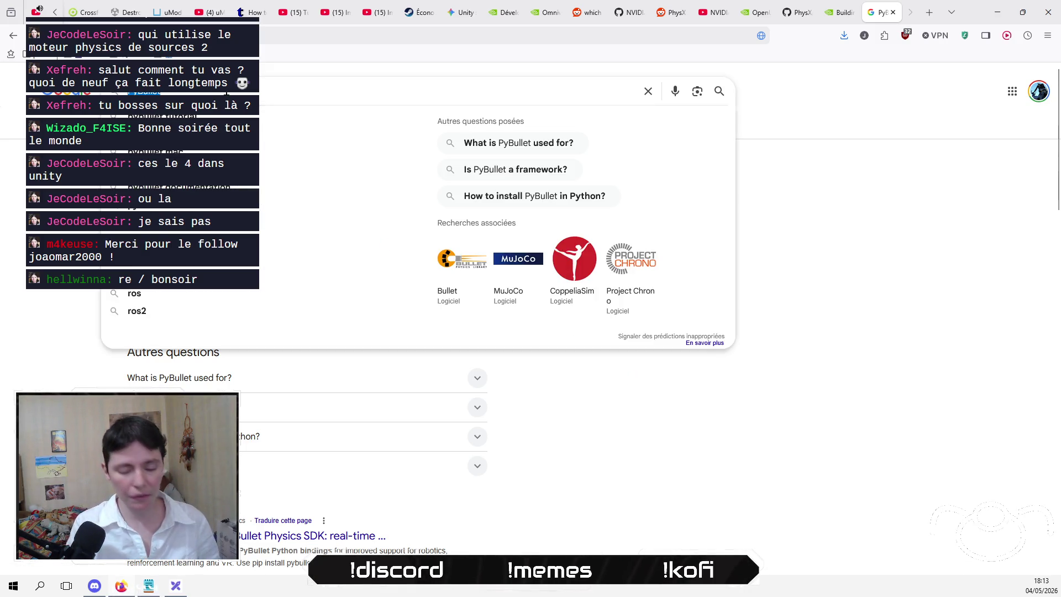
{"action": "type", "text": "gazebo"}
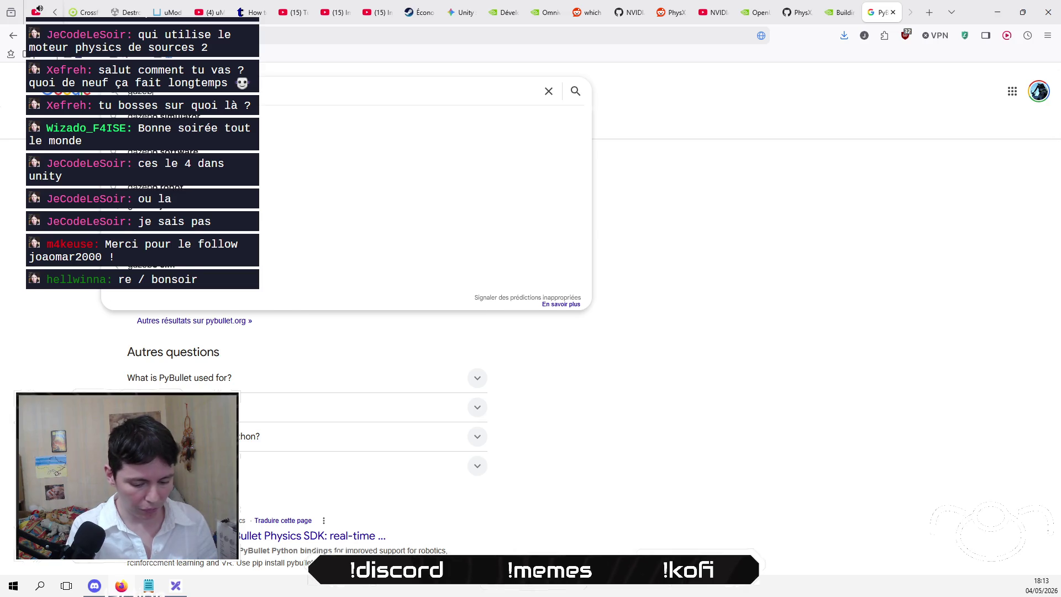
{"action": "type", "text": " unity"}
{"action": "key", "text": "Return"}
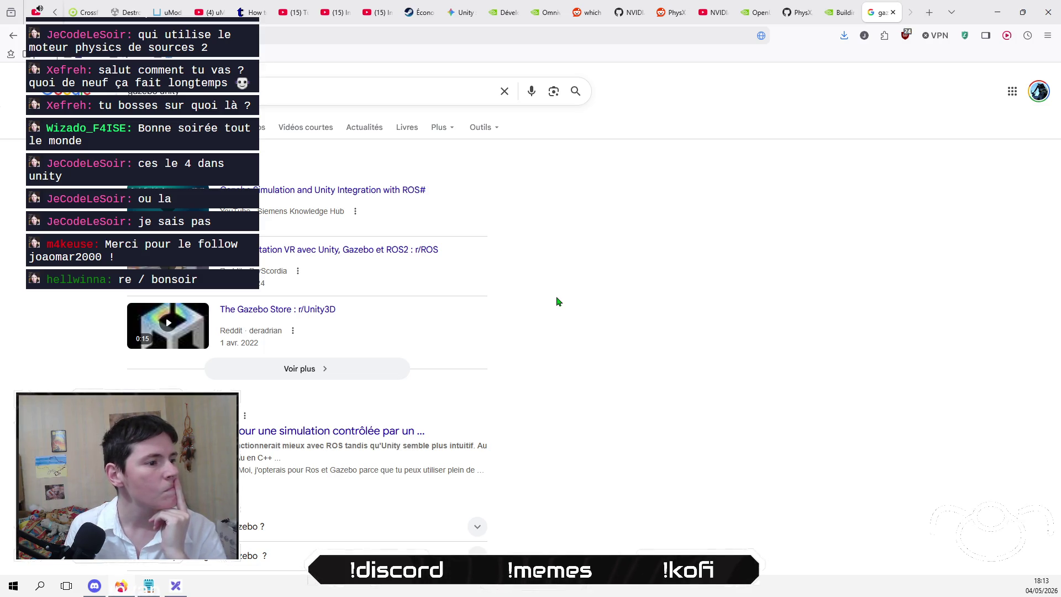
- Scroll the 'gazebo unity' results and open the ros-sharp GitHub wiki GazeboSimulationExample page
{"action": "scroll", "coordinate": [557, 302], "scroll_direction": "down", "scroll_amount": 1}
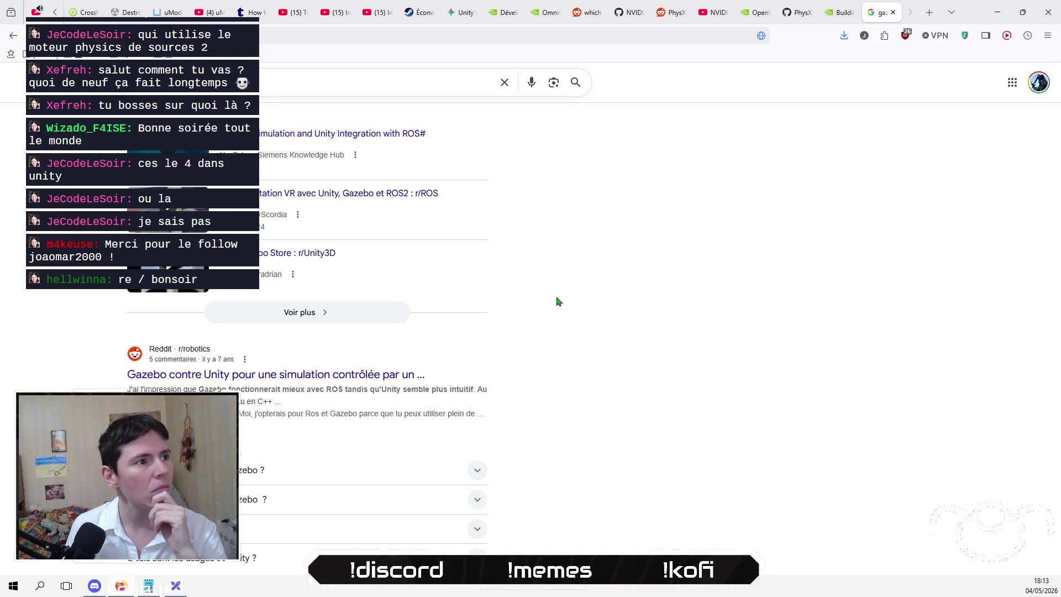
{"action": "scroll", "coordinate": [557, 301], "scroll_direction": "down", "scroll_amount": 3}
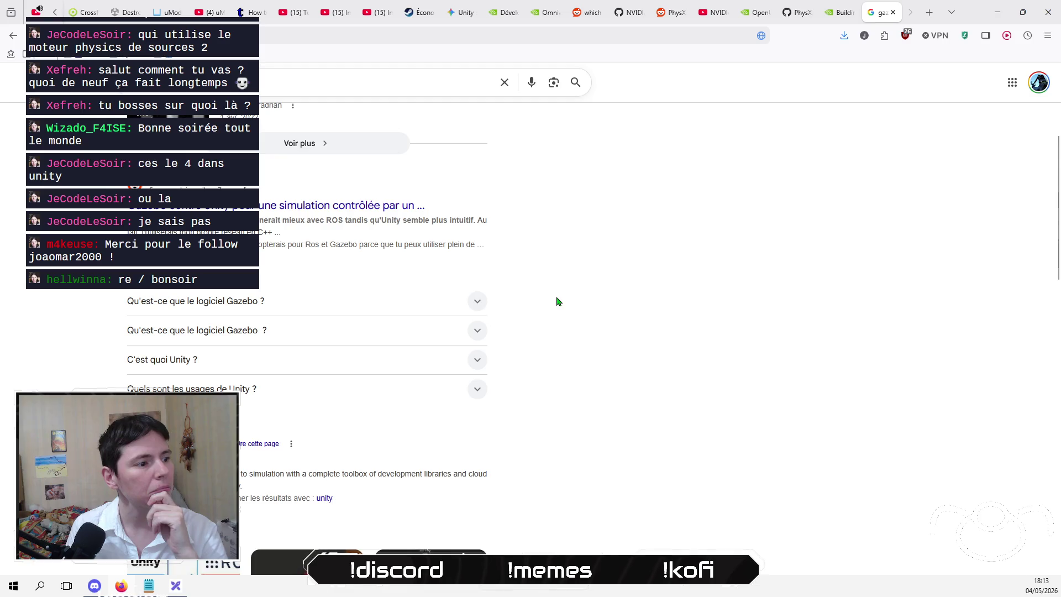
{"action": "scroll", "coordinate": [566, 319], "scroll_direction": "down", "scroll_amount": 3}
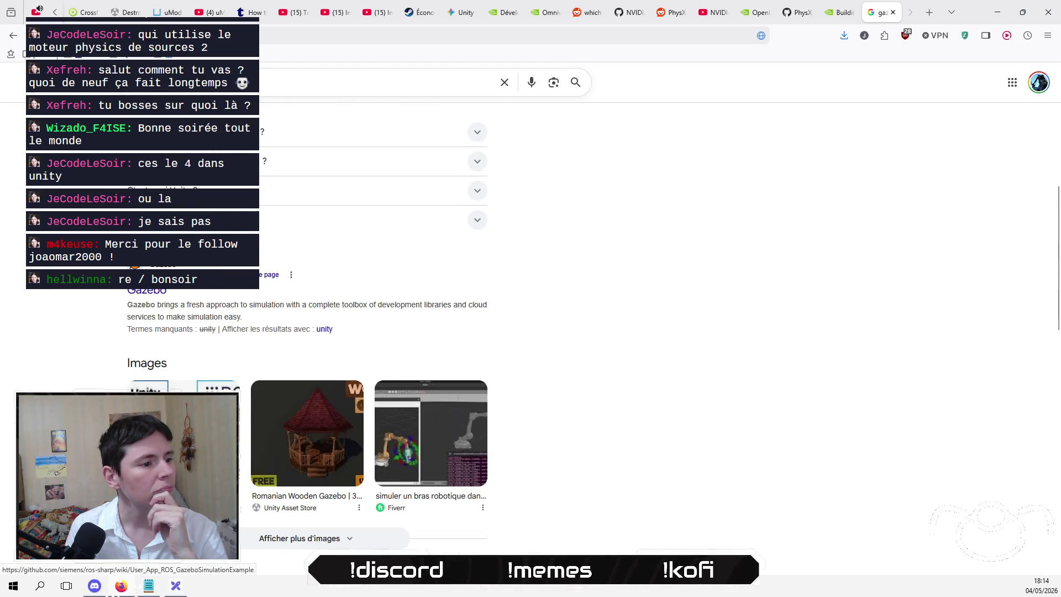
{"action": "left_click", "coordinate": [166, 254]}
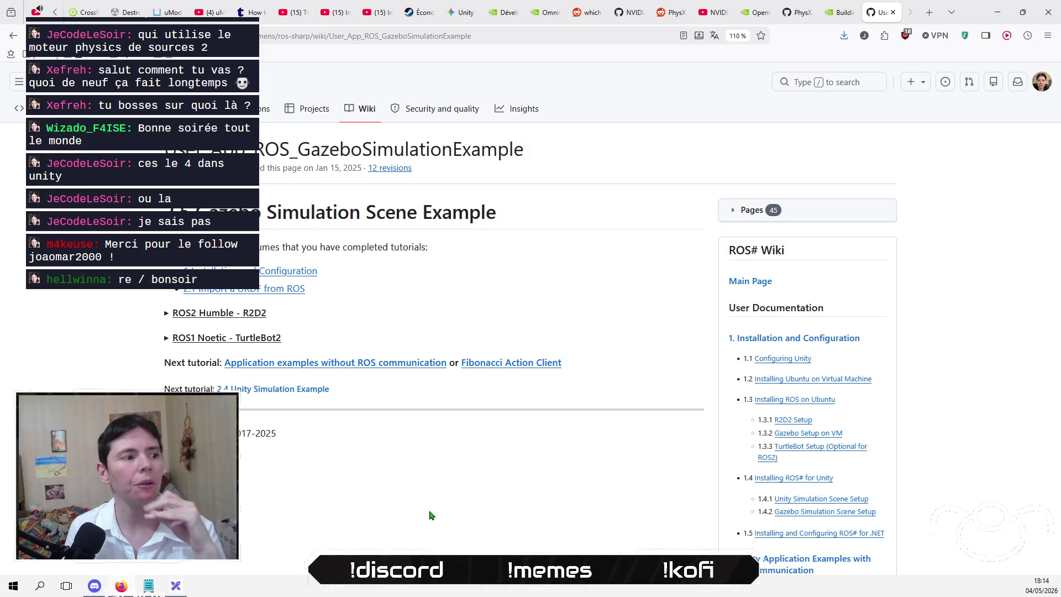
- Peek at the '2.4 Unity Simulation Example' page, then return to the top of the Google results
{"action": "left_click", "coordinate": [285, 390]}
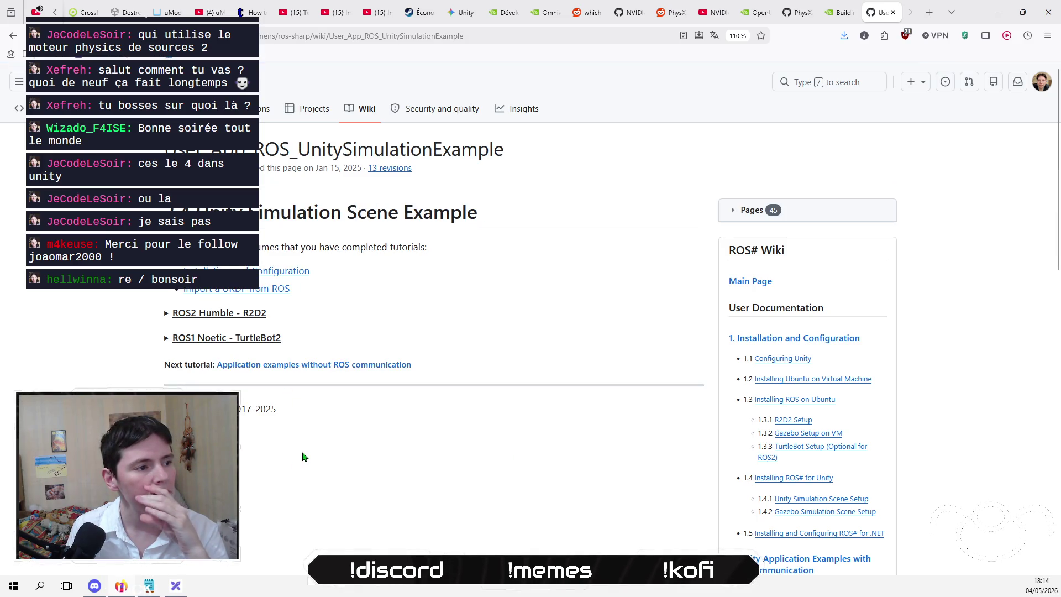
{"action": "left_click", "coordinate": [11, 38]}
{"action": "left_click", "coordinate": [11, 37]}
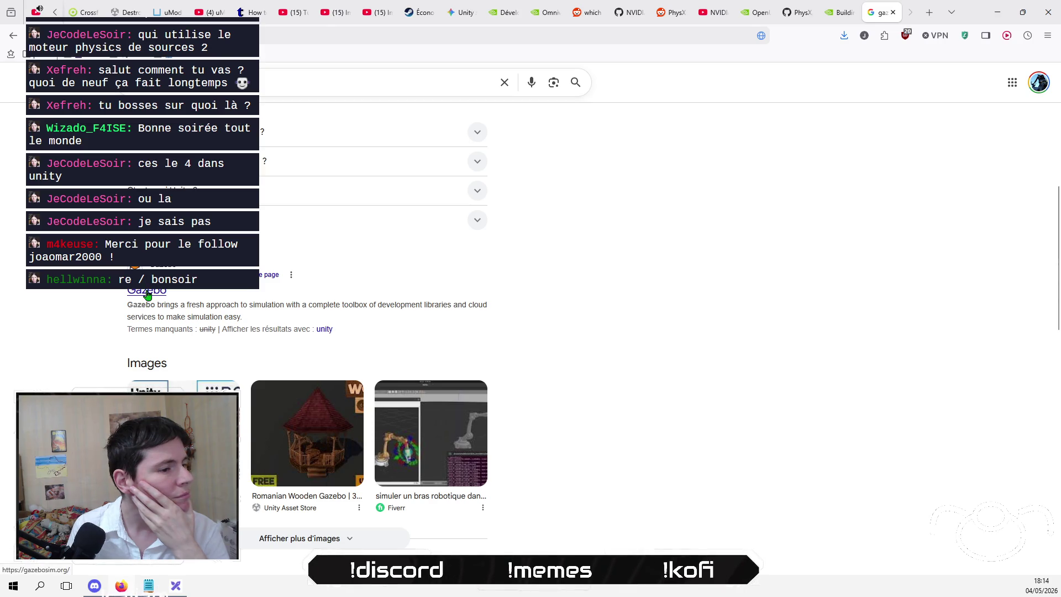
{"action": "scroll", "coordinate": [3, 380], "scroll_direction": "up", "scroll_amount": 4}
{"action": "scroll", "coordinate": [3, 380], "scroll_direction": "up", "scroll_amount": 3}
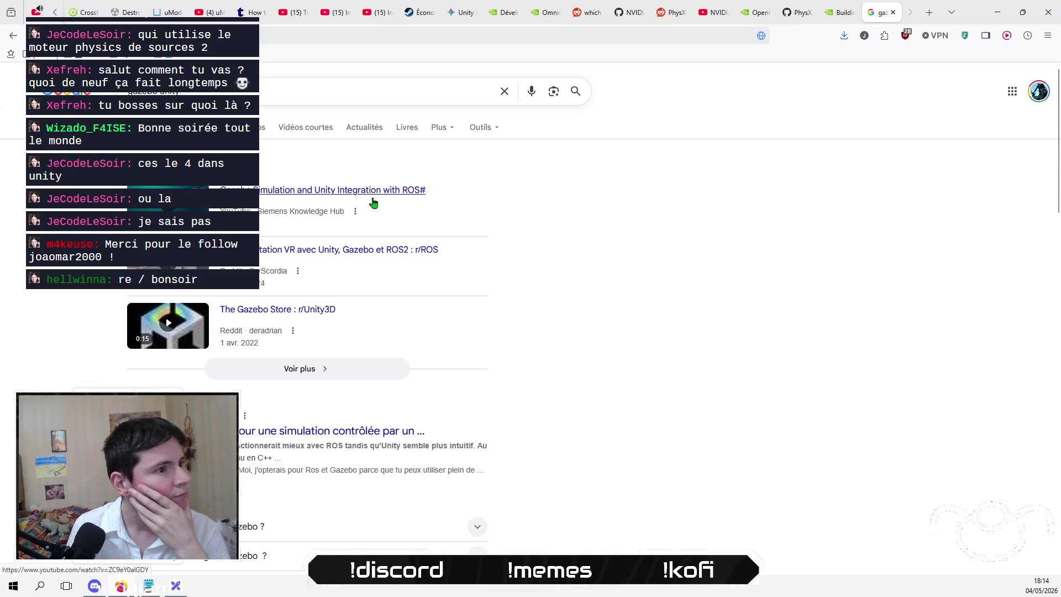
- Open the Siemens Unity–ROS# integration video and skip ahead through its setup and build steps
{"action": "left_click", "coordinate": [330, 202]}
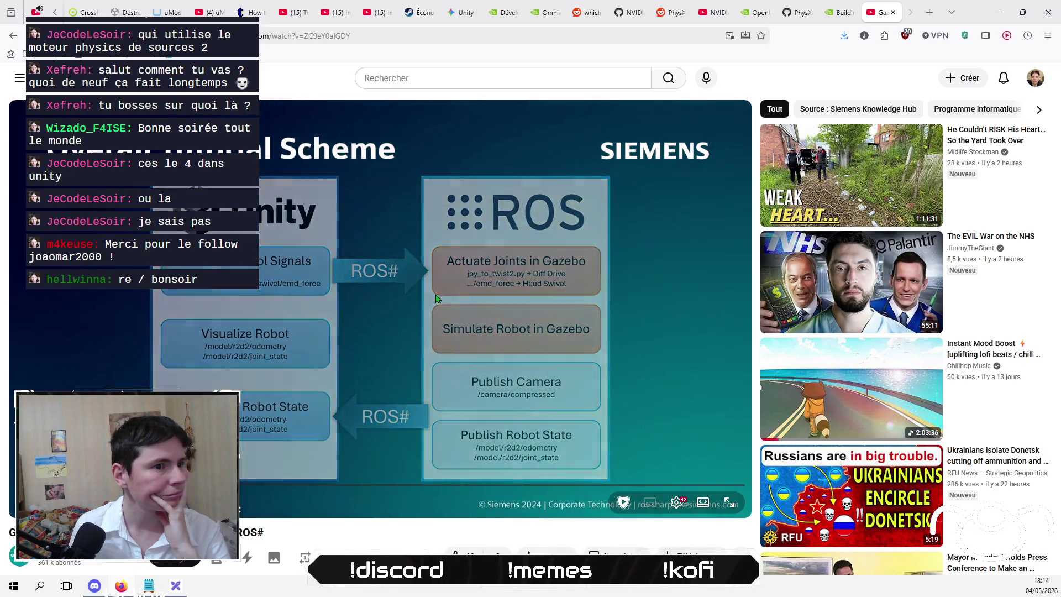
{"action": "key", "text": "Left"}
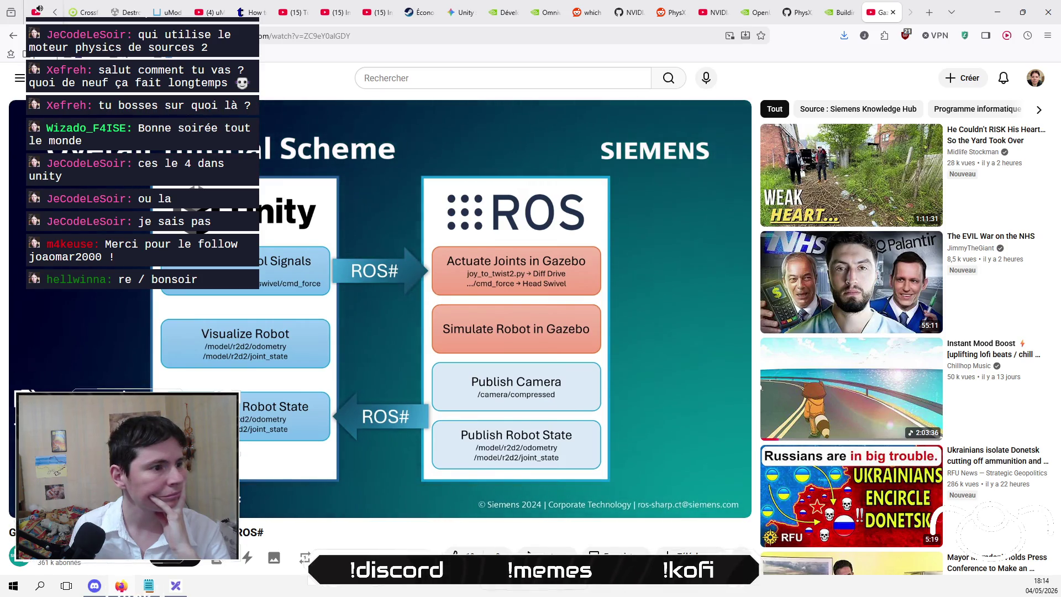
{"action": "key", "text": "Right"}
{"action": "key", "text": "Right"}
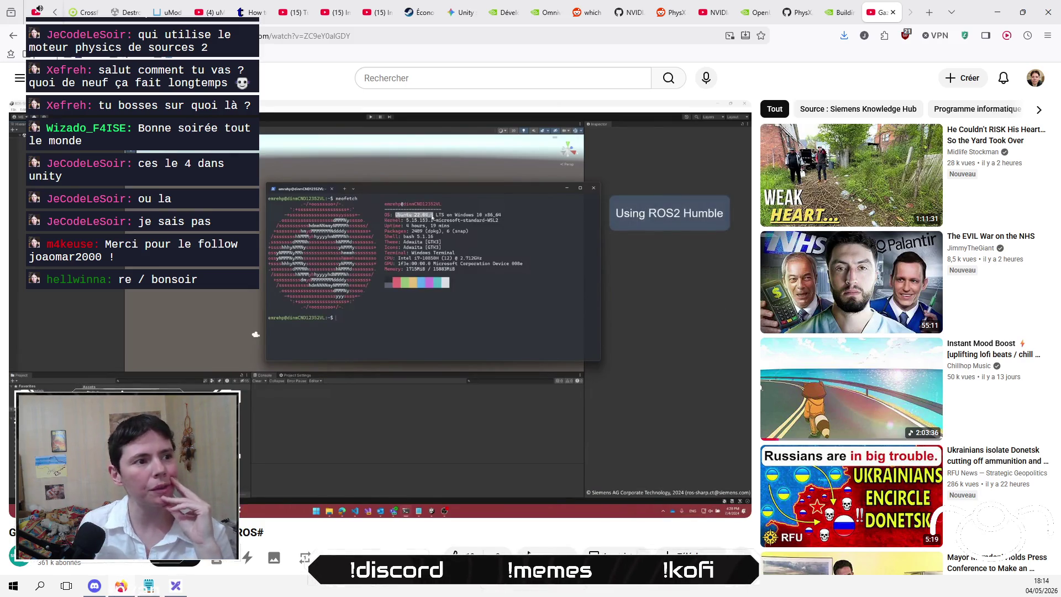
{"action": "key", "text": "Right"}
{"action": "key", "text": "Right"}
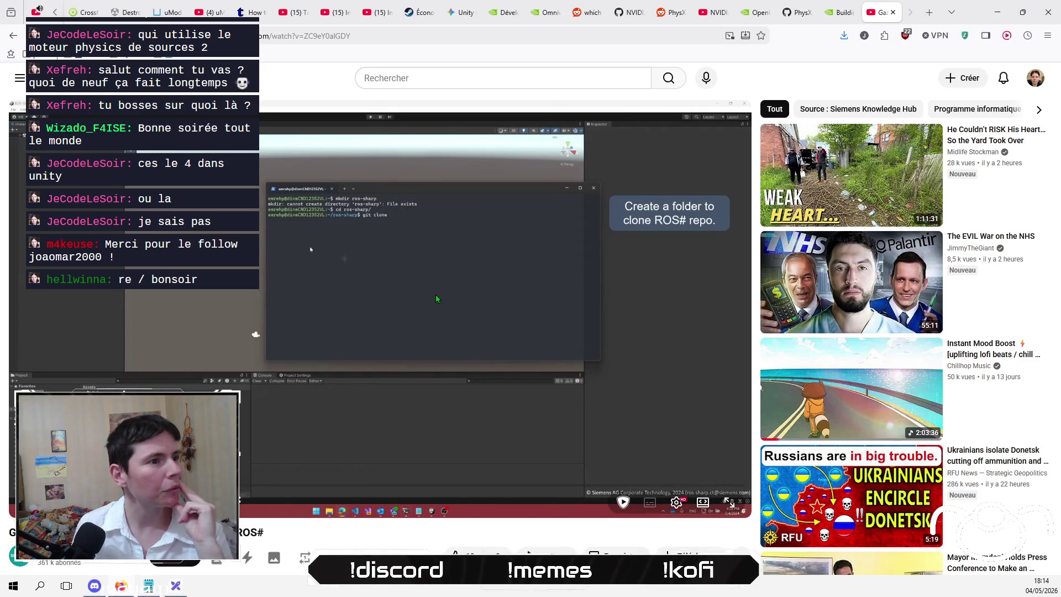
{"action": "key", "text": "Right"}
{"action": "key", "text": "Right"}
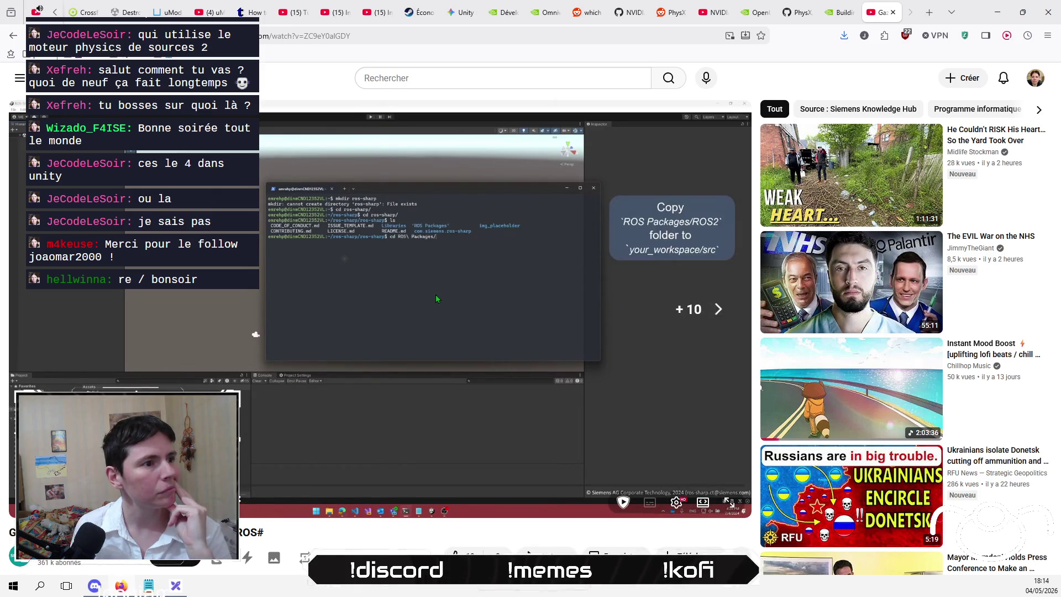
{"action": "key", "text": "Right"}
{"action": "key", "text": "Right"}
{"action": "key", "text": "Right"}
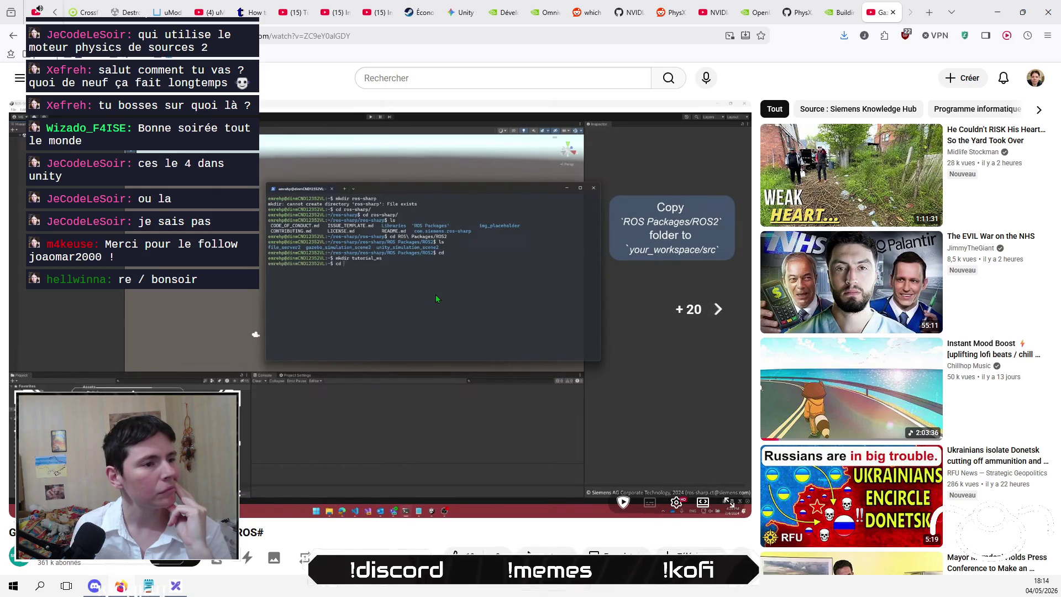
{"action": "key", "text": "Right"}
{"action": "key", "text": "Right"}
{"action": "key", "text": "Right"}
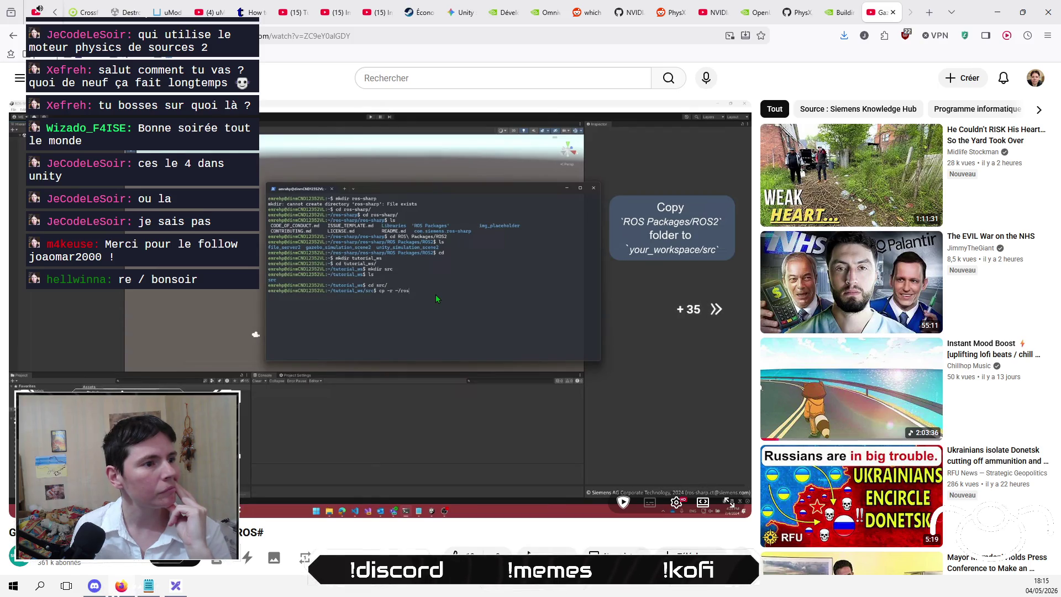
{"action": "key", "text": "Right"}
{"action": "key", "text": "Right"}
{"action": "key", "text": "Right"}
{"action": "key", "text": "Right"}
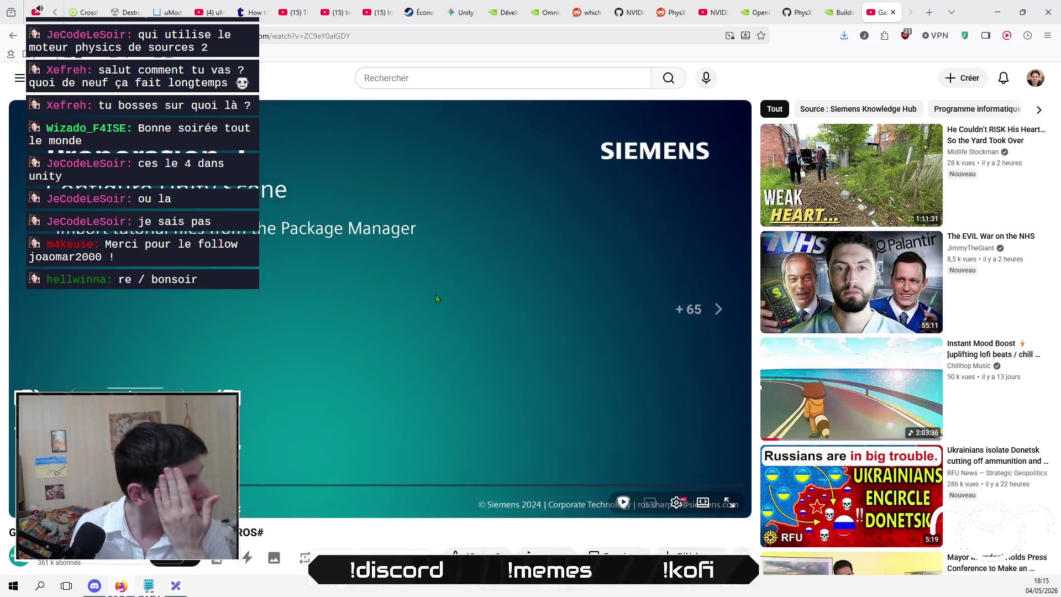
{"action": "key", "text": "Right"}
{"action": "key", "text": "Right"}
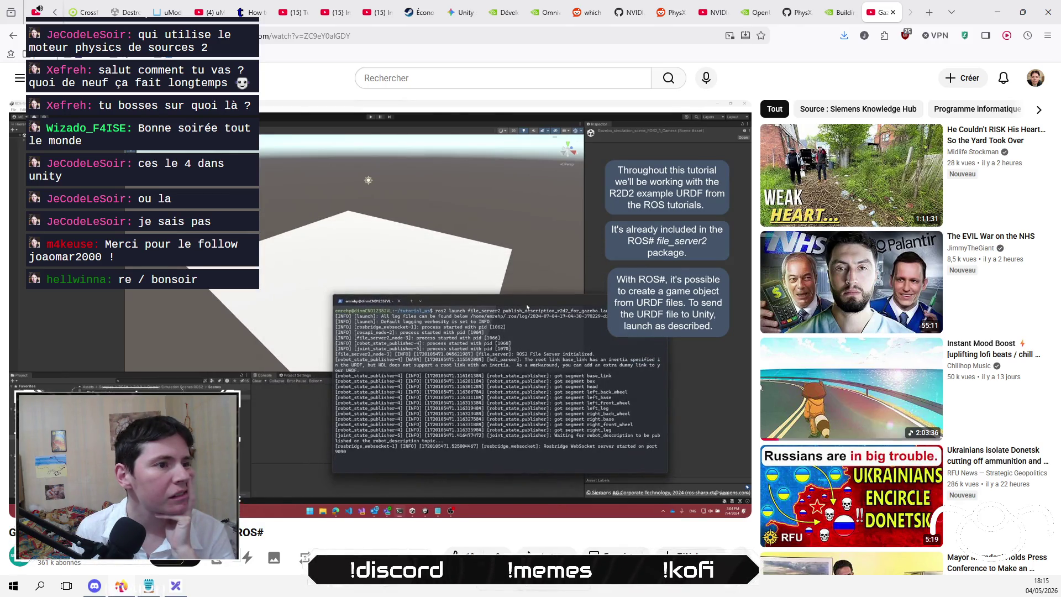
- Skip ahead through the URDF transfer and robot scene, pause, and close the video tab
{"action": "key", "text": "l"}
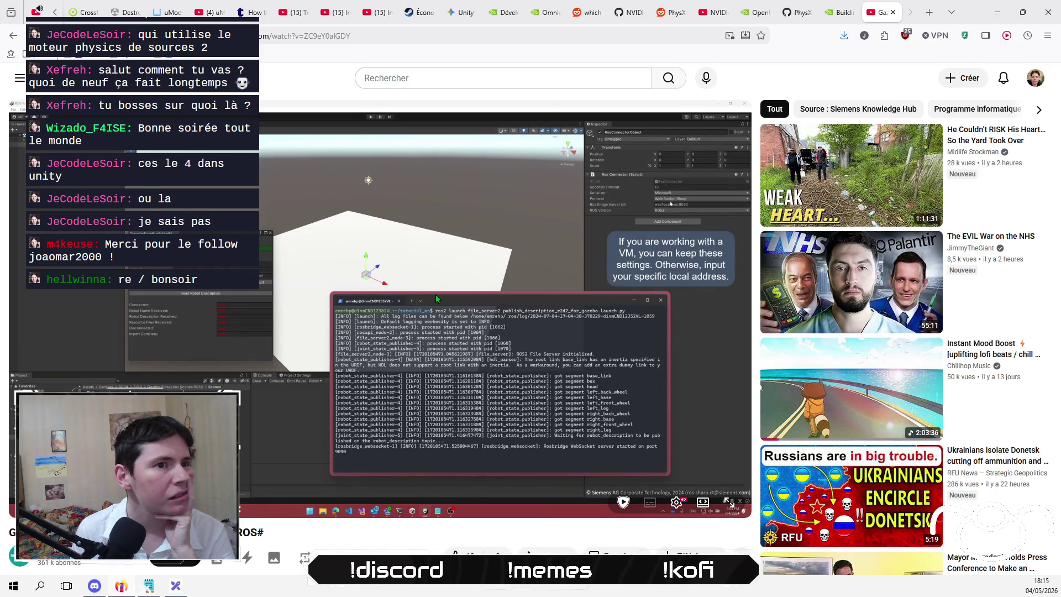
{"action": "key", "text": "Right"}
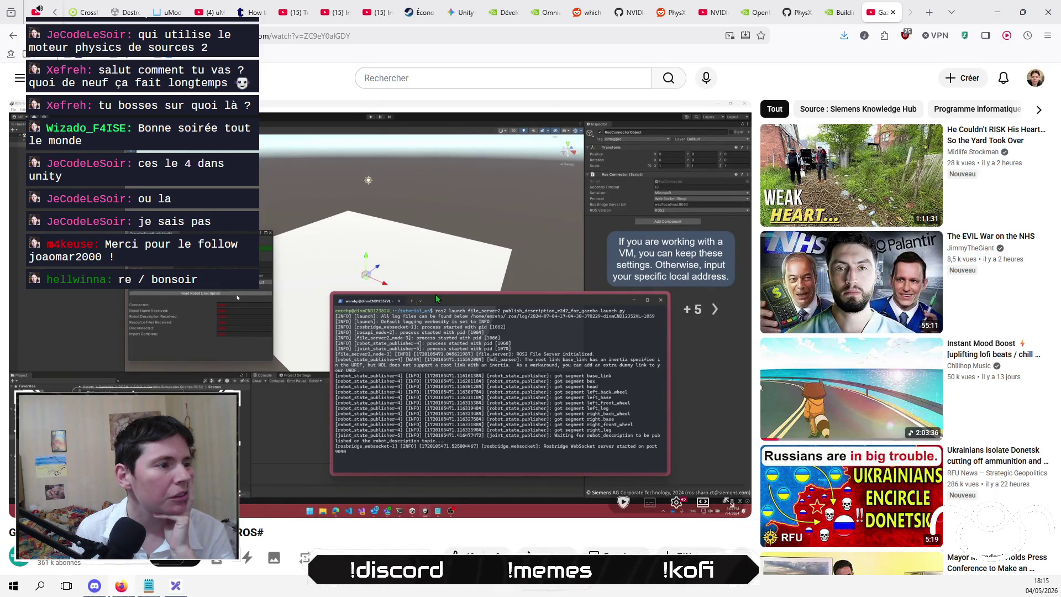
{"action": "key", "text": "Right"}
{"action": "key", "text": "Right"}
{"action": "key", "text": "Right"}
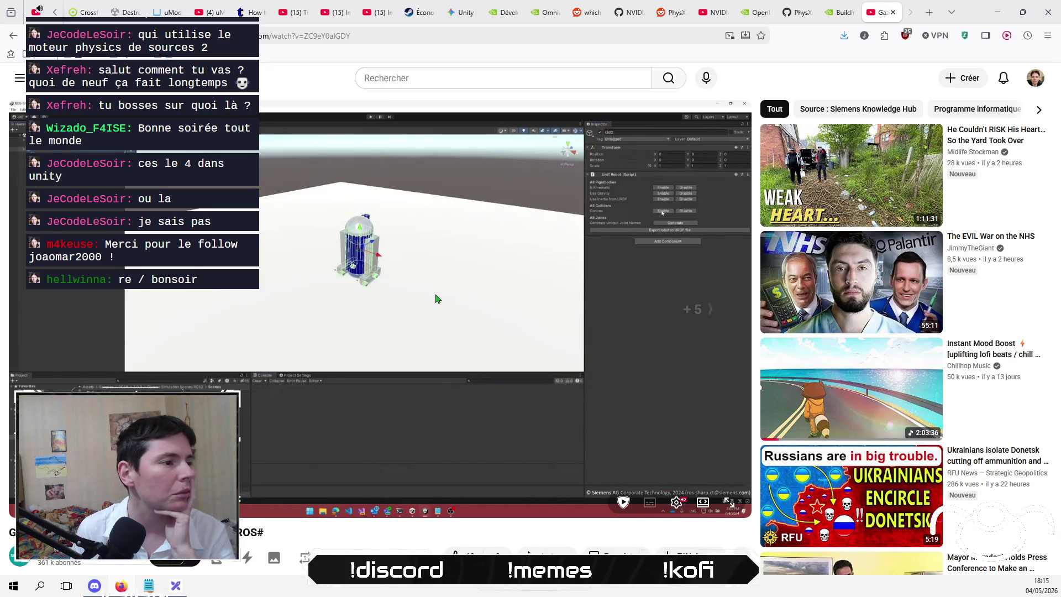
{"action": "key", "text": "Right"}
{"action": "key", "text": "Right"}
{"action": "key", "text": "Right"}
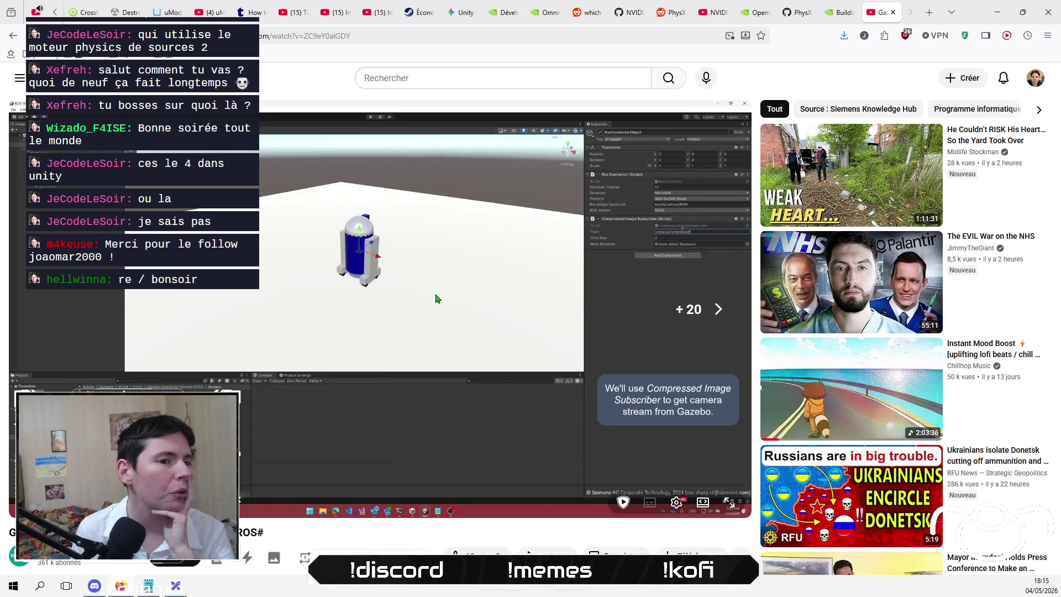
{"action": "key", "text": "Right"}
{"action": "key", "text": "Right"}
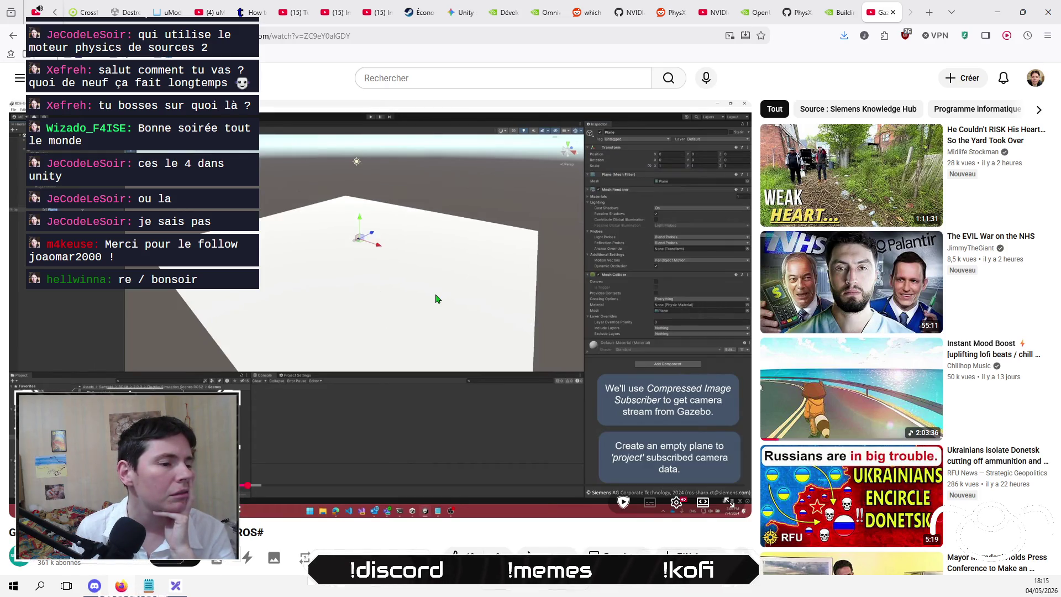
{"action": "key", "text": "Right"}
{"action": "key", "text": "Right"}
{"action": "key", "text": "Right"}
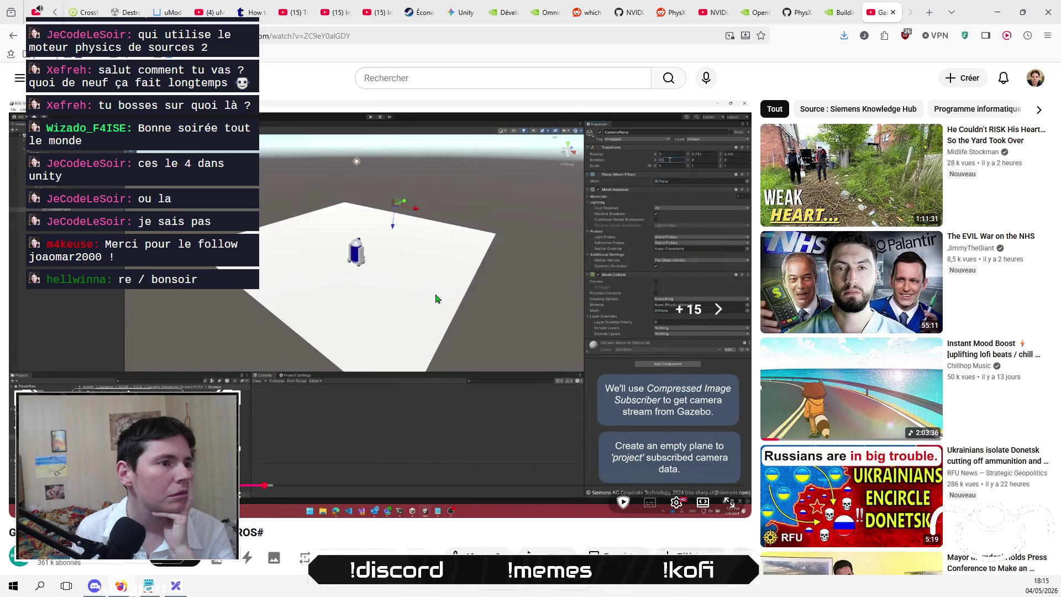
{"action": "key", "text": "Right"}
{"action": "key", "text": "Right"}
{"action": "key", "text": "Right"}
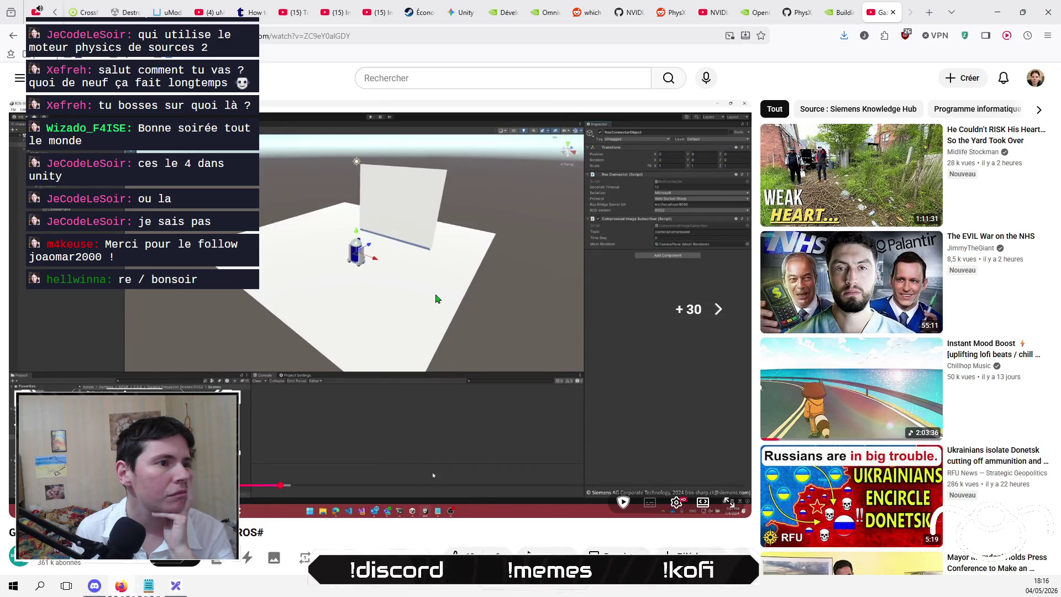
{"action": "key", "text": "Right"}
{"action": "key", "text": "Right"}
{"action": "key", "text": "Right"}
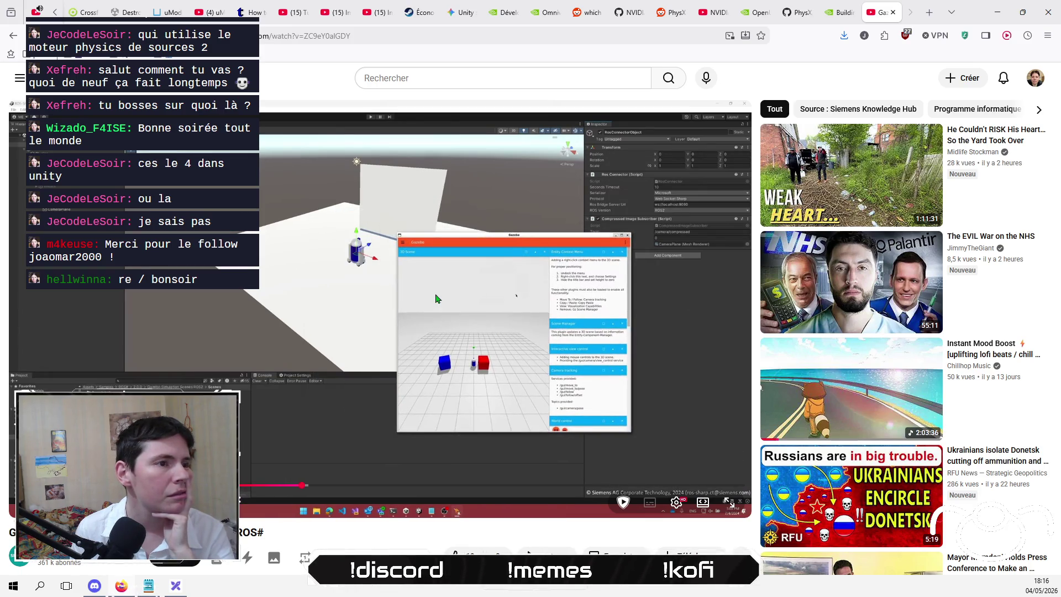
{"action": "key", "text": "space"}
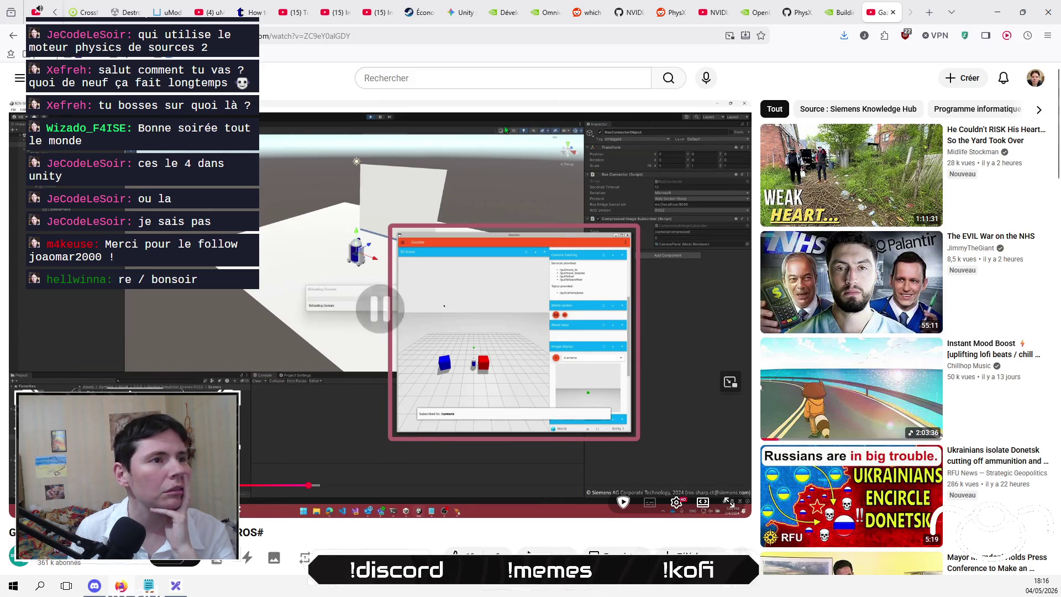
{"action": "middle_click", "coordinate": [871, 15]}
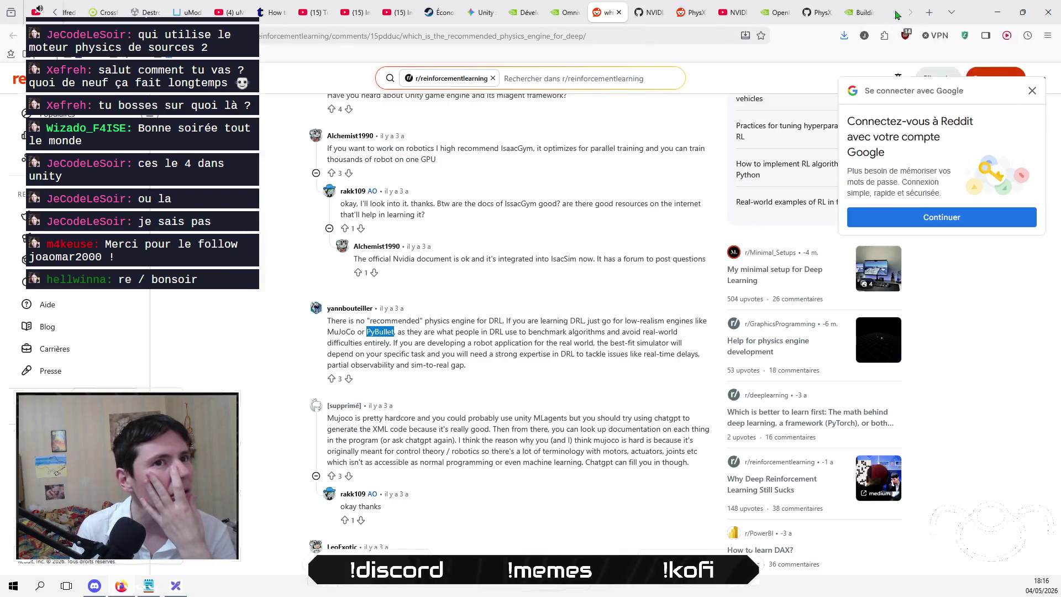
- Clear the PyBullet selection, scroll through the Reddit comments, and close the thread
{"action": "left_click", "coordinate": [255, 381]}
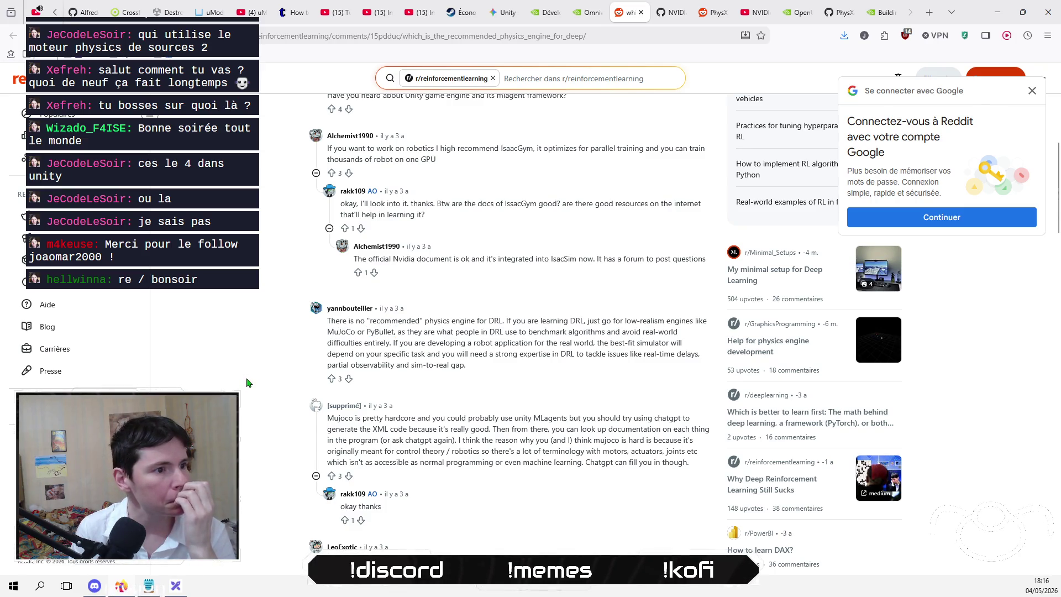
{"action": "scroll", "coordinate": [247, 382], "scroll_direction": "down", "scroll_amount": 4}
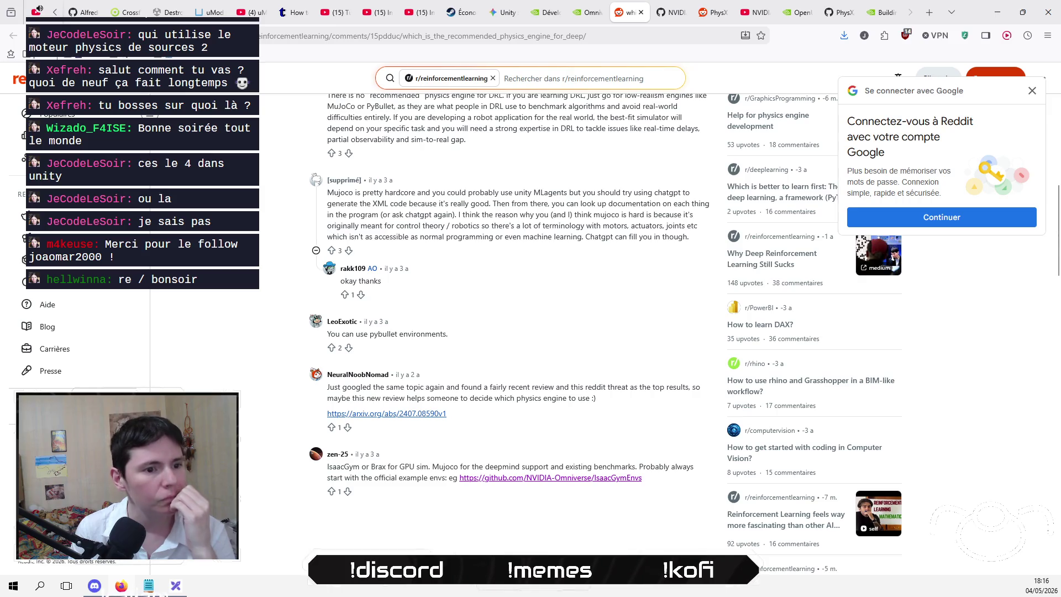
{"action": "scroll", "coordinate": [512, 331], "scroll_direction": "up", "scroll_amount": 15}
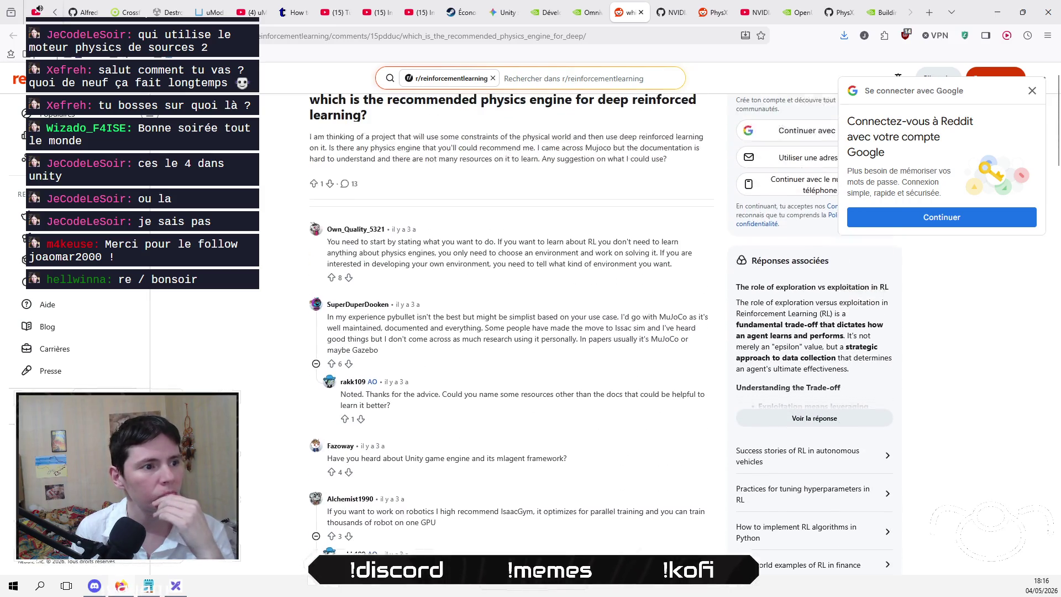
{"action": "scroll", "coordinate": [511, 331], "scroll_direction": "up", "scroll_amount": 1}
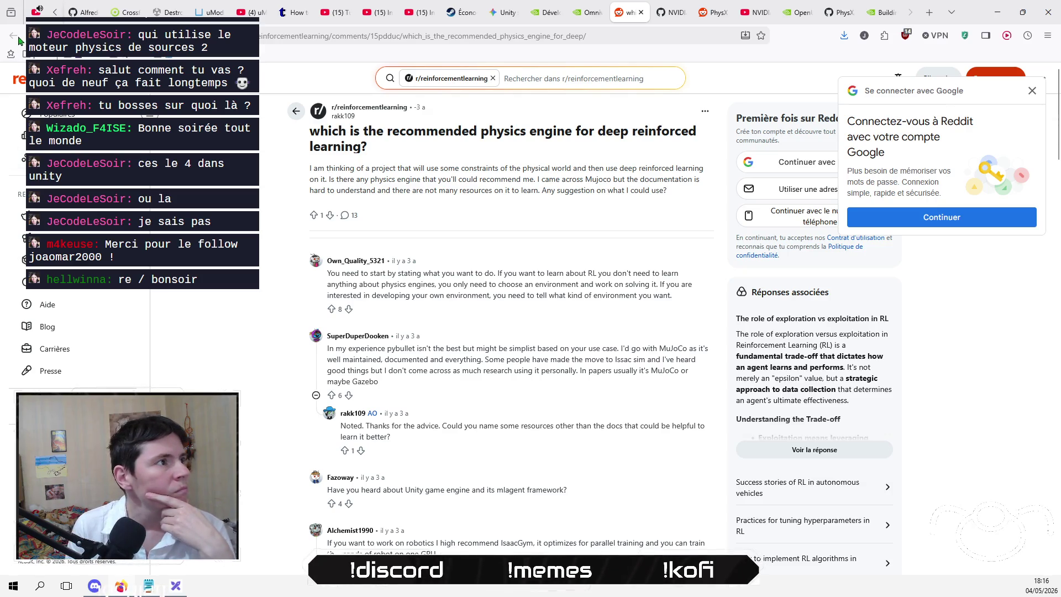
{"action": "left_click", "coordinate": [641, 13]}
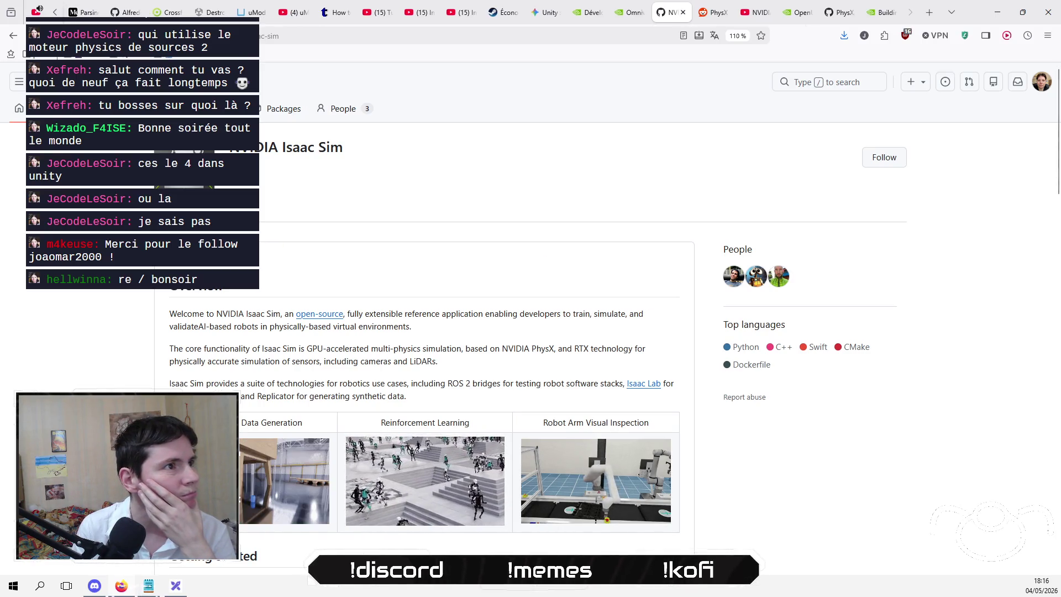
- Scroll the Isaac Sim README down to Getting Started and follow the getting started guide link
{"action": "left_click", "coordinate": [328, 40]}
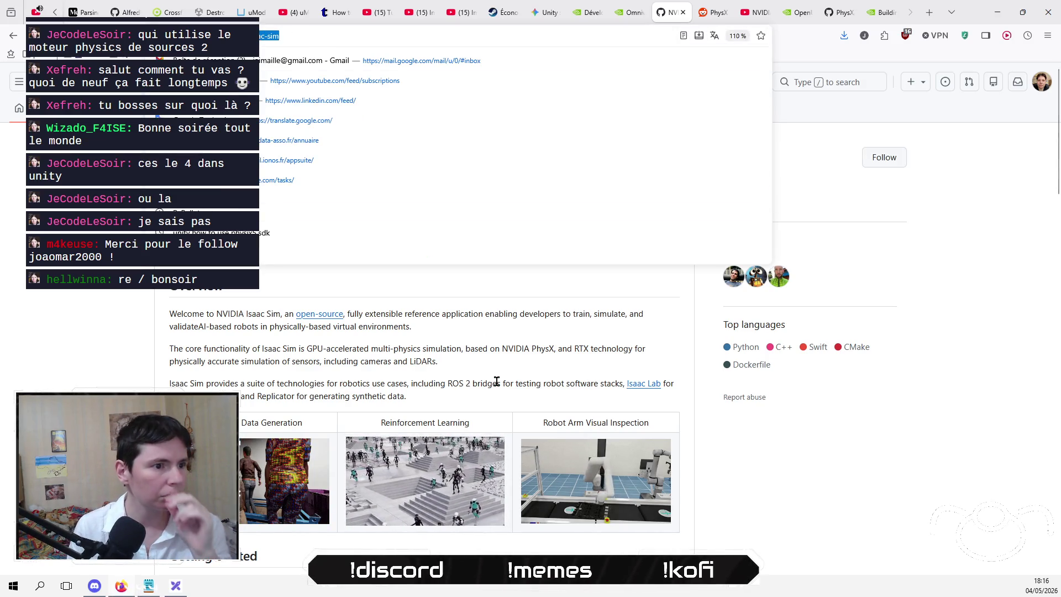
{"action": "scroll", "coordinate": [494, 359], "scroll_direction": "down", "scroll_amount": 1}
{"action": "left_click", "coordinate": [491, 331]}
{"action": "scroll", "coordinate": [489, 329], "scroll_direction": "down", "scroll_amount": 1}
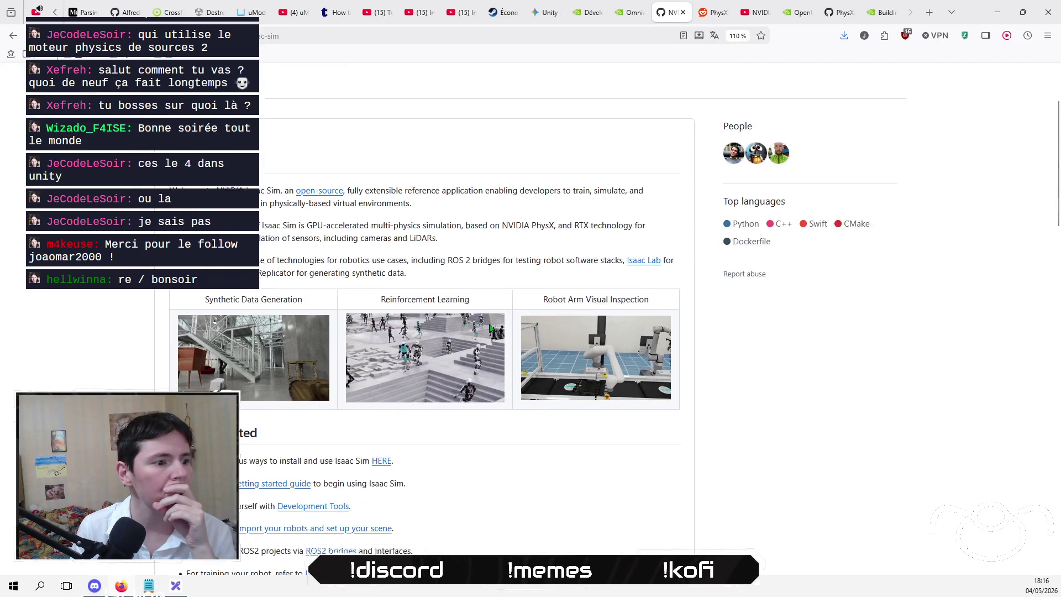
{"action": "left_click", "coordinate": [278, 479]}
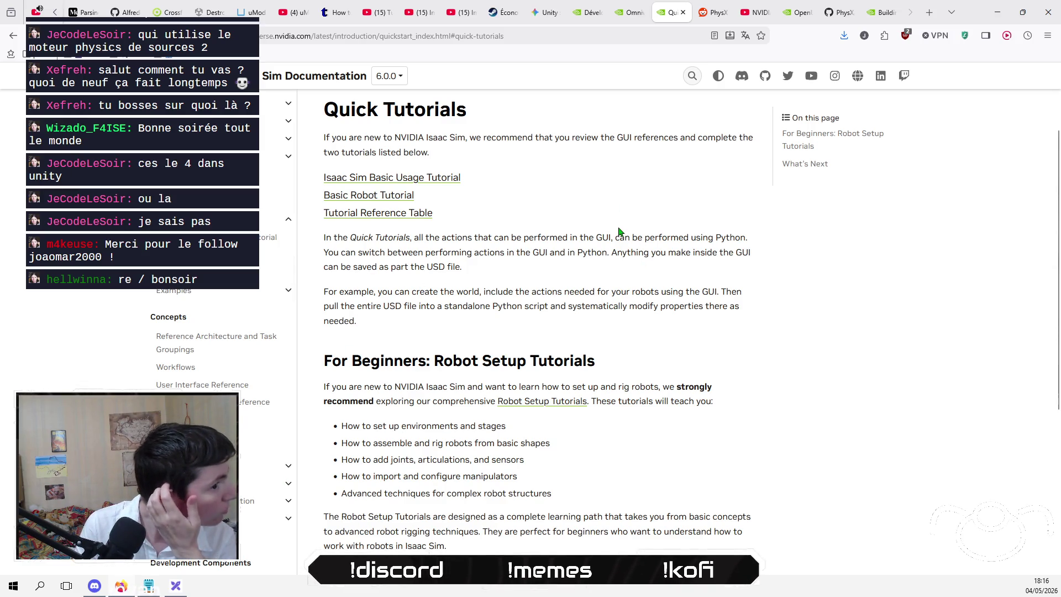
- Switch the Isaac Sim docs to the stable 5.1.0 version and open the Isaac Lab overview page
{"action": "scroll", "coordinate": [619, 231], "scroll_direction": "down", "scroll_amount": 5}
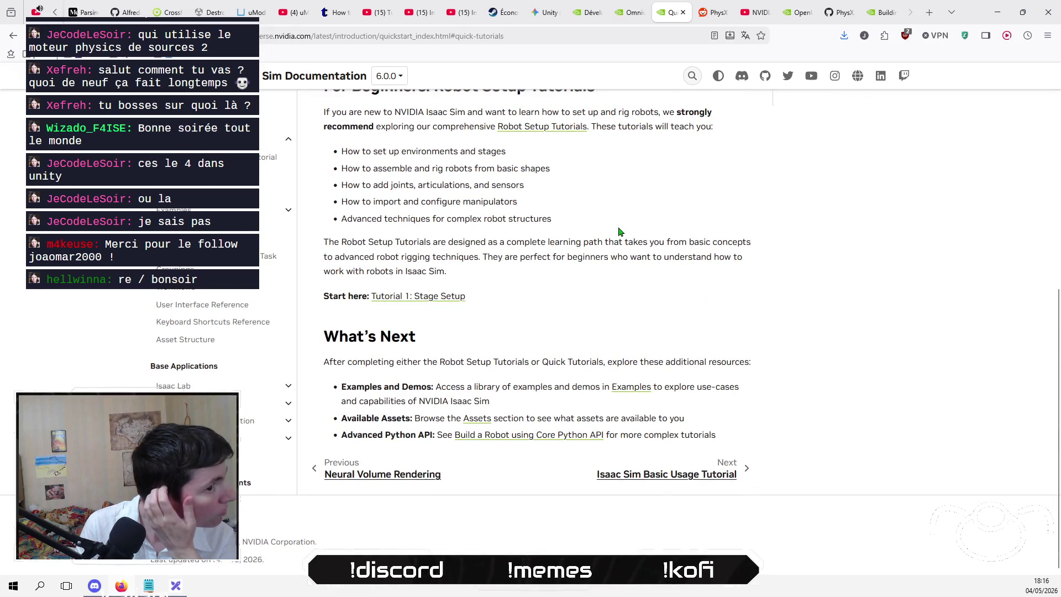
{"action": "scroll", "coordinate": [619, 231], "scroll_direction": "up", "scroll_amount": 7}
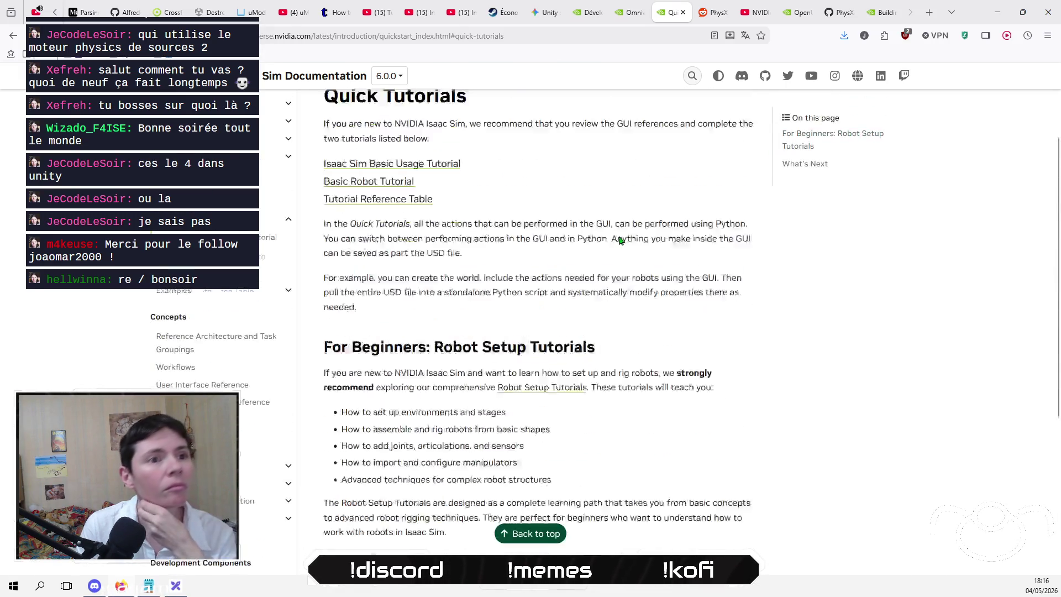
{"action": "left_click", "coordinate": [655, 83]}
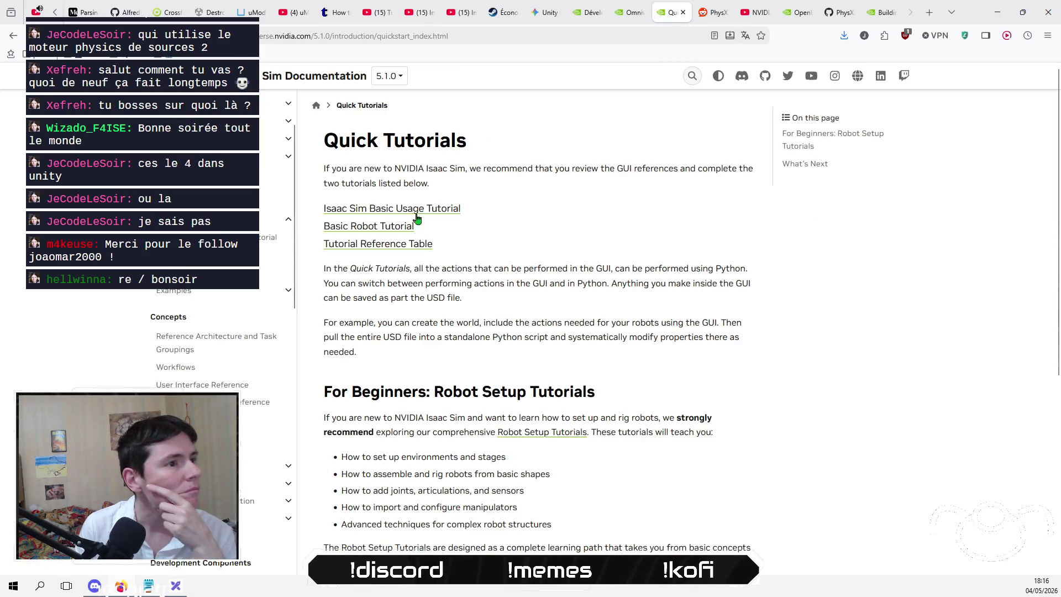
{"action": "left_click", "coordinate": [440, 209]}
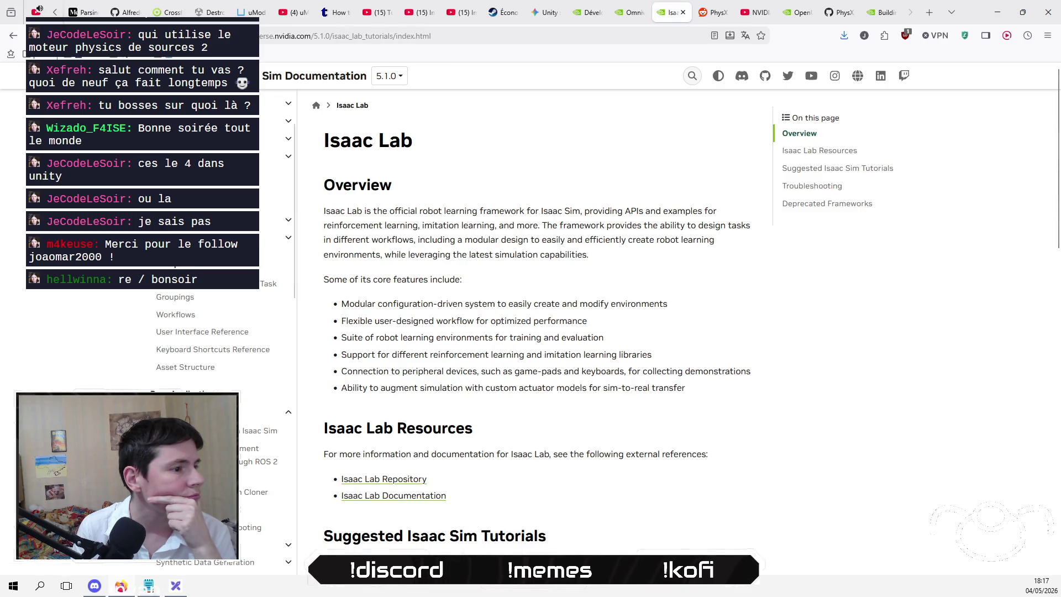
{"action": "scroll", "coordinate": [530, 331], "scroll_direction": "down", "scroll_amount": 1}
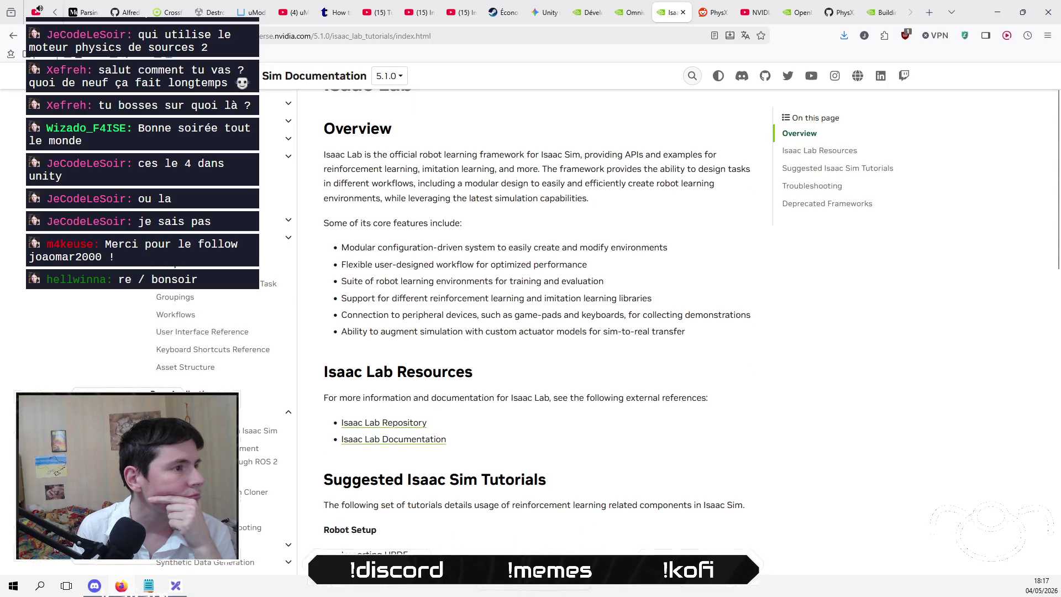
{"action": "scroll", "coordinate": [531, 277], "scroll_direction": "up", "scroll_amount": 1}
{"action": "scroll", "coordinate": [221, 359], "scroll_direction": "up", "scroll_amount": 1}
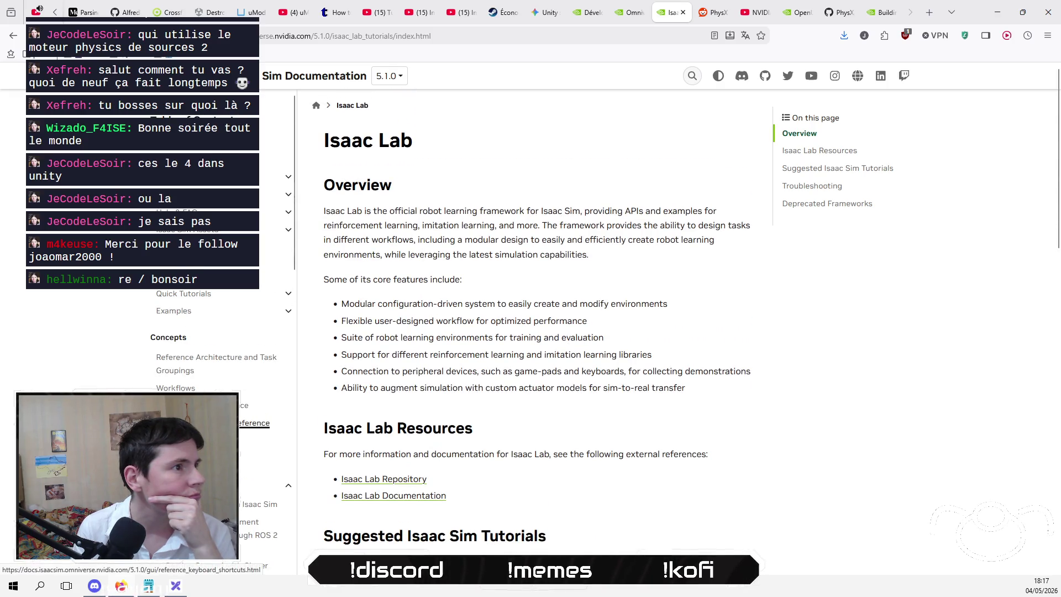
- Open the Quick Install instructions and read through the installation options
{"action": "left_click", "coordinate": [183, 194]}
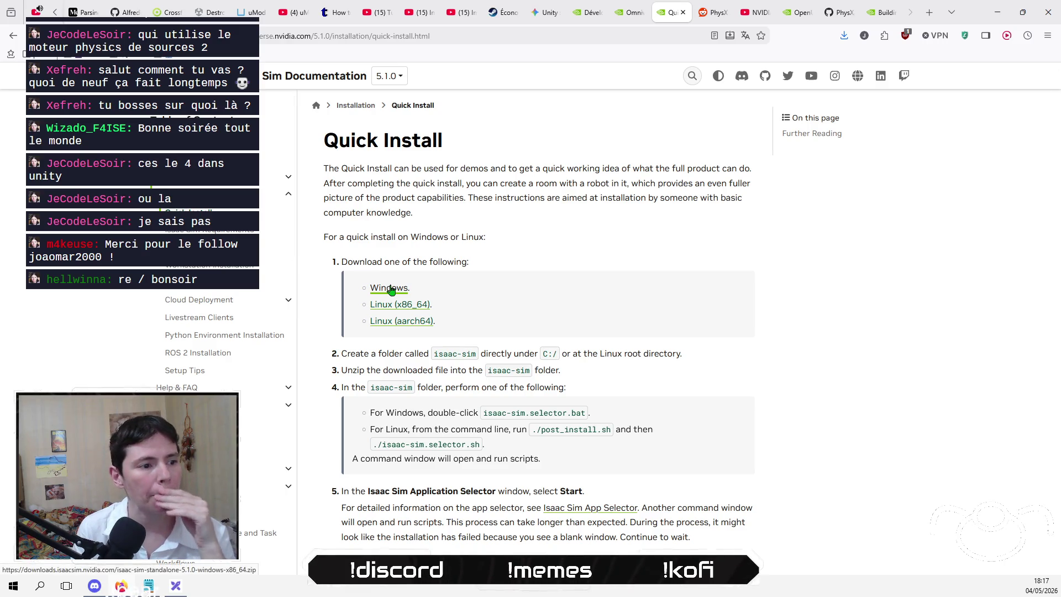
{"action": "scroll", "coordinate": [800, 363], "scroll_direction": "down", "scroll_amount": 5}
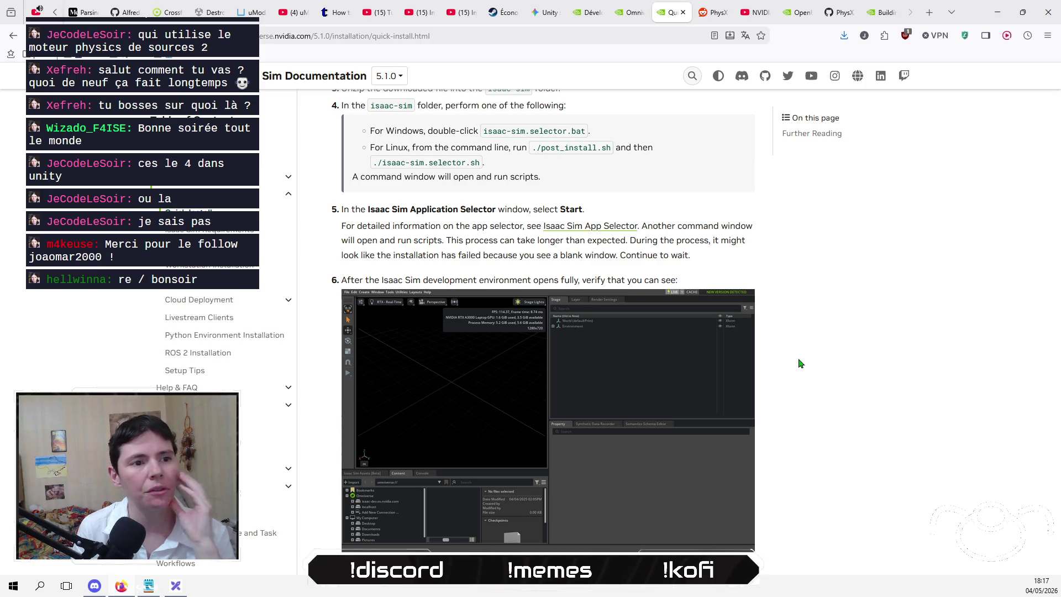
{"action": "scroll", "coordinate": [625, 341], "scroll_direction": "down", "scroll_amount": 3}
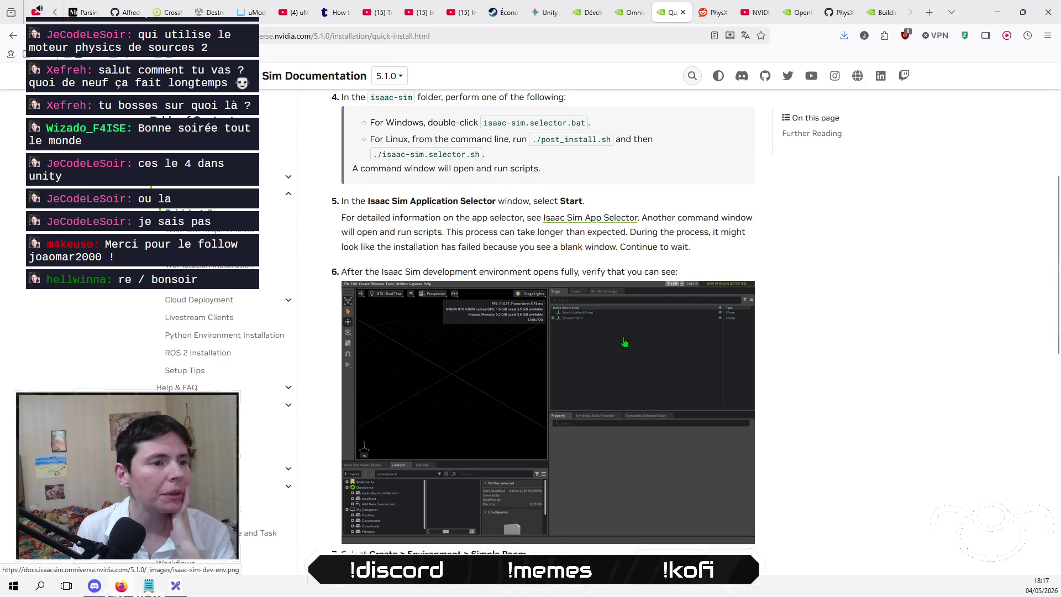
{"action": "scroll", "coordinate": [624, 341], "scroll_direction": "down", "scroll_amount": 2}
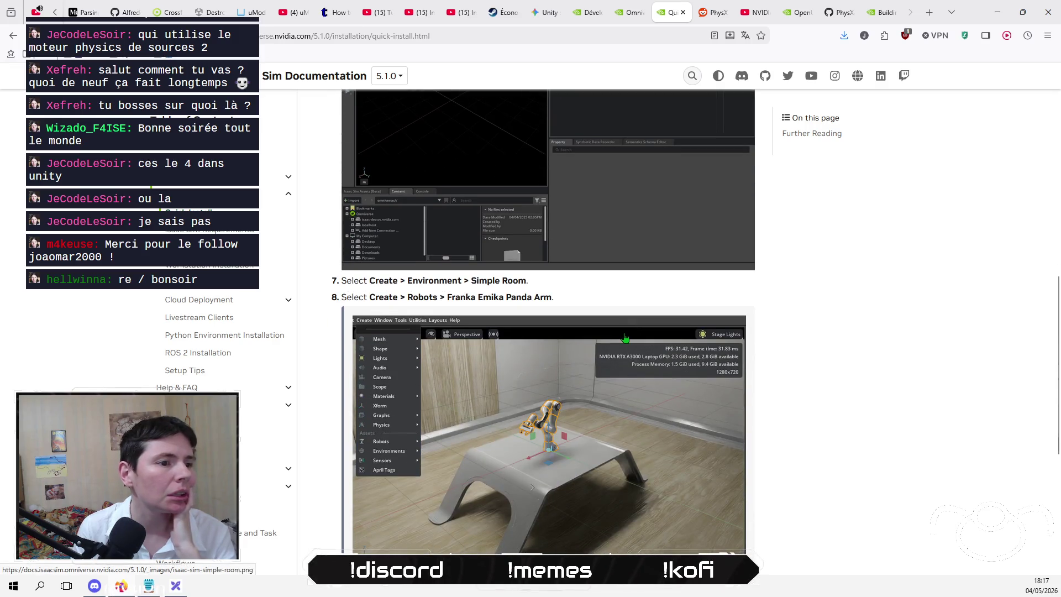
{"action": "scroll", "coordinate": [626, 339], "scroll_direction": "down", "scroll_amount": 4}
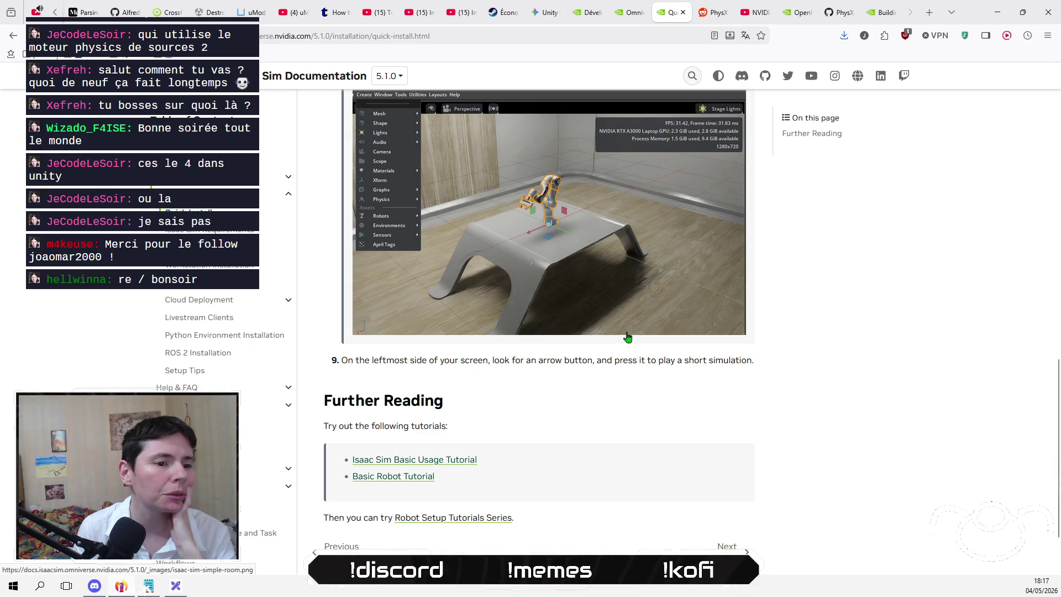
{"action": "scroll", "coordinate": [627, 337], "scroll_direction": "up", "scroll_amount": 9}
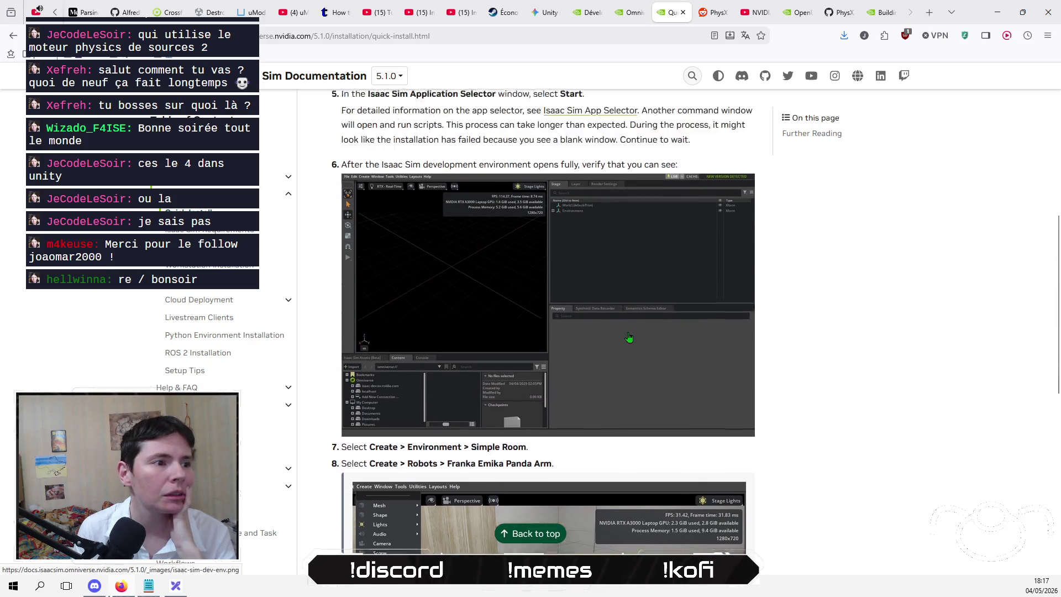
{"action": "scroll", "coordinate": [629, 337], "scroll_direction": "up", "scroll_amount": 3}
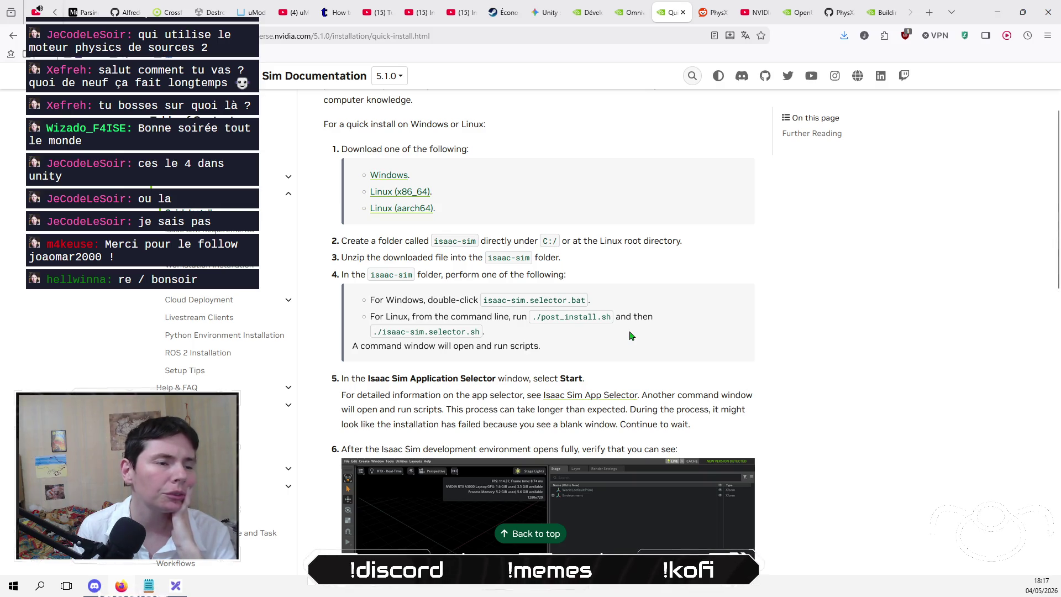
{"action": "scroll", "coordinate": [630, 333], "scroll_direction": "down", "scroll_amount": 2}
{"action": "scroll", "coordinate": [630, 336], "scroll_direction": "down", "scroll_amount": 2}
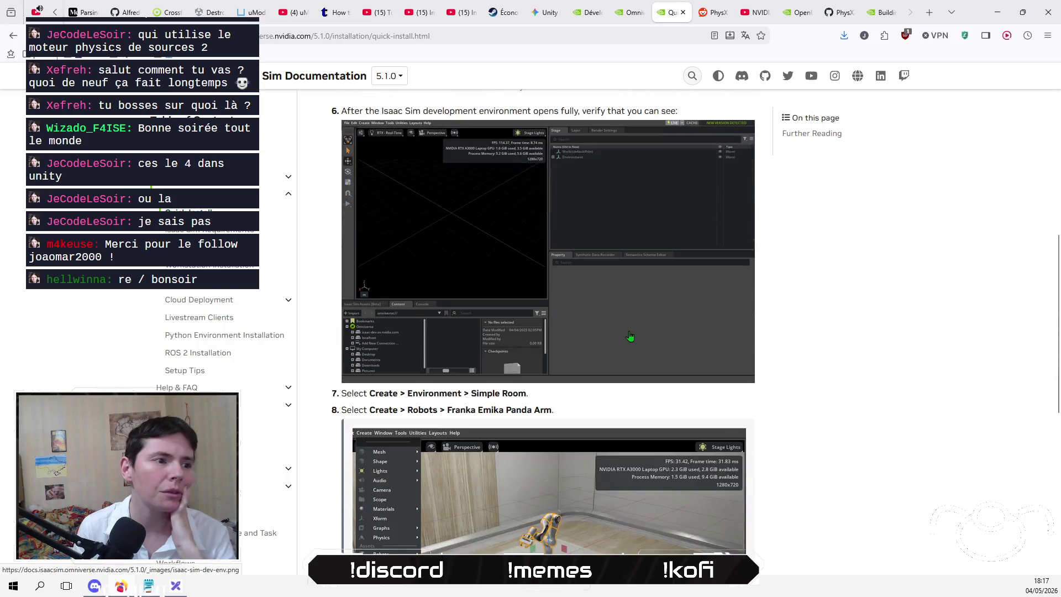
{"action": "scroll", "coordinate": [630, 336], "scroll_direction": "down", "scroll_amount": 3}
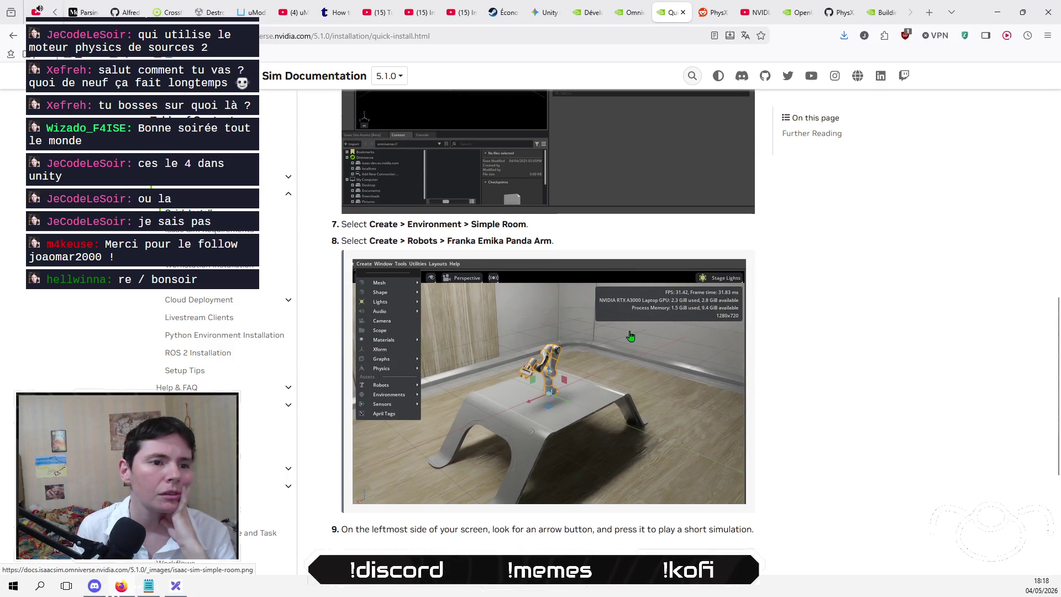
{"action": "scroll", "coordinate": [630, 336], "scroll_direction": "up", "scroll_amount": 4}
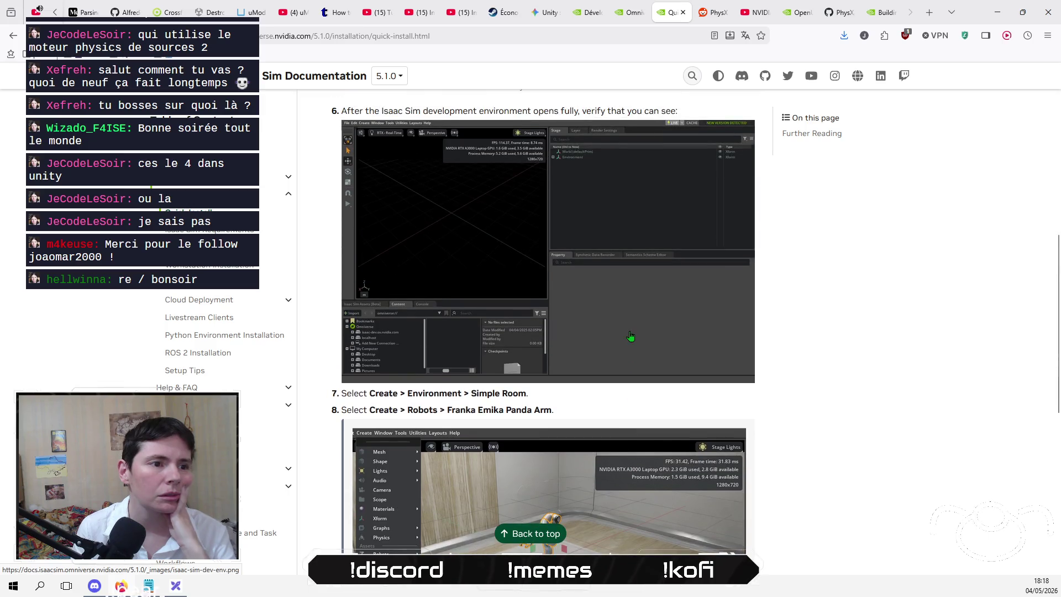
{"action": "scroll", "coordinate": [630, 336], "scroll_direction": "down", "scroll_amount": 2}
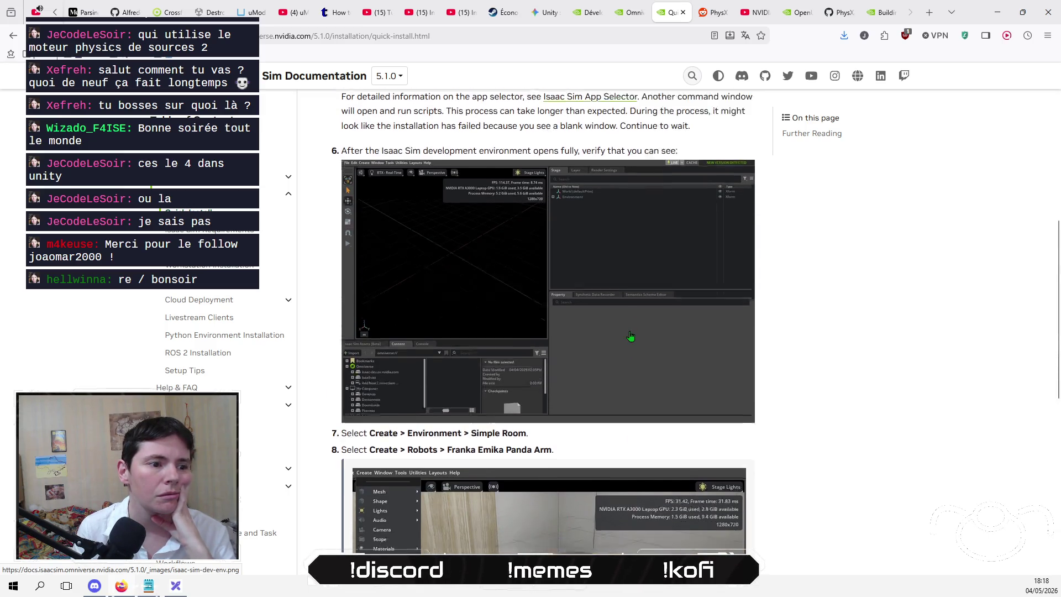
{"action": "scroll", "coordinate": [630, 331], "scroll_direction": "up", "scroll_amount": 7}
{"action": "scroll", "coordinate": [630, 331], "scroll_direction": "up", "scroll_amount": 2}
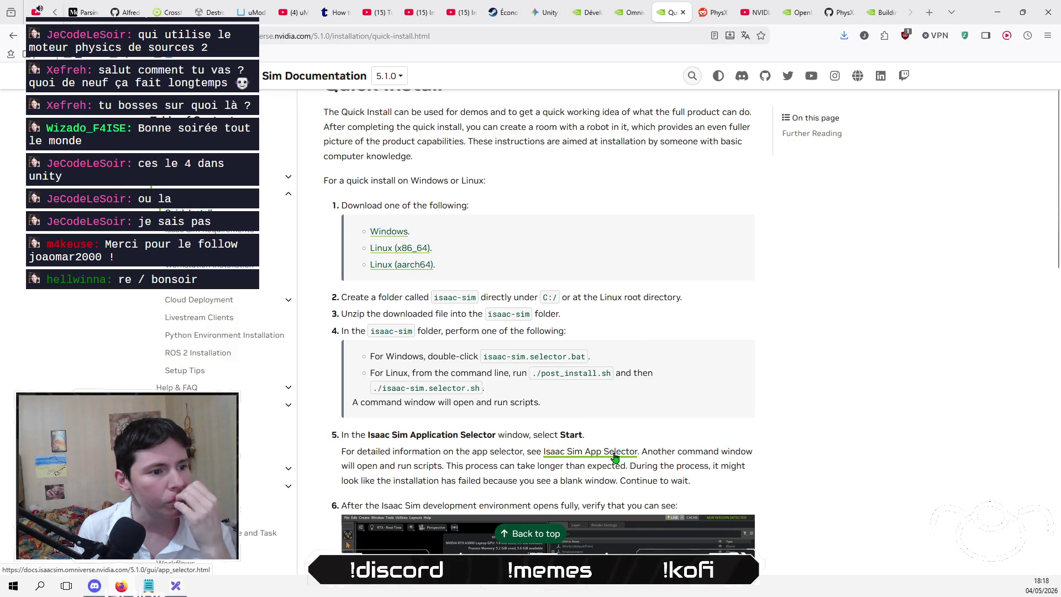
{"action": "scroll", "coordinate": [604, 433], "scroll_direction": "up", "scroll_amount": 1}
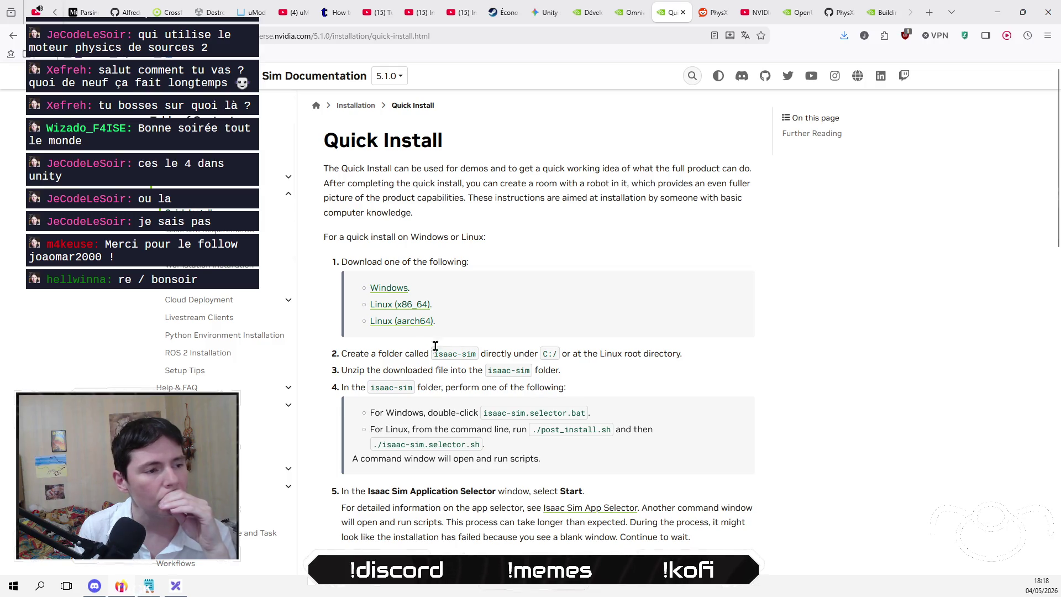
- Save the Windows Isaac Sim 5.1.0 standalone zip, check its progress, and close the Steam Rust tab
{"action": "left_click", "coordinate": [390, 292]}
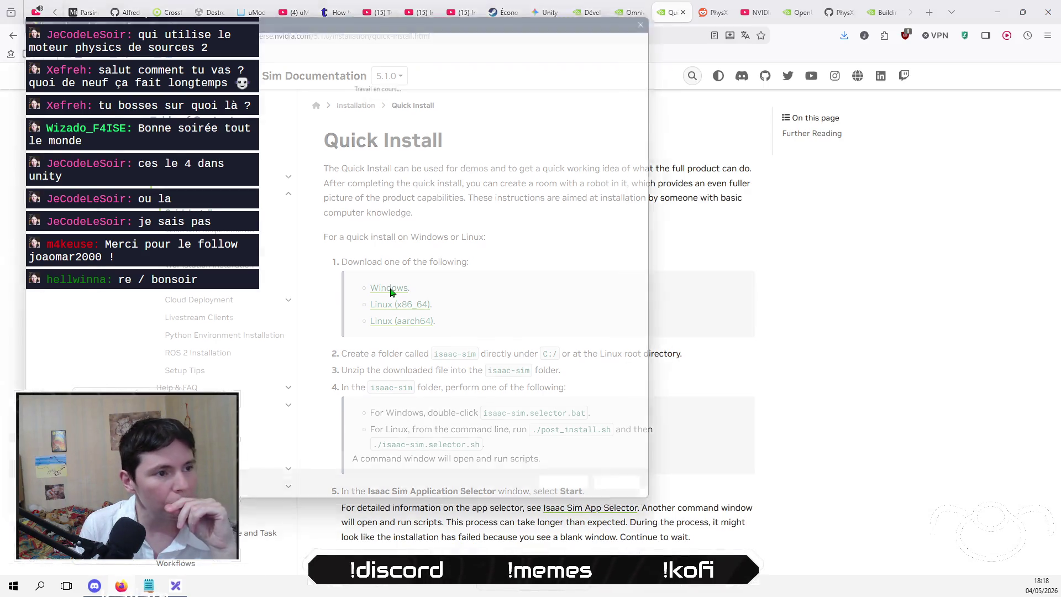
{"action": "left_click", "coordinate": [587, 504]}
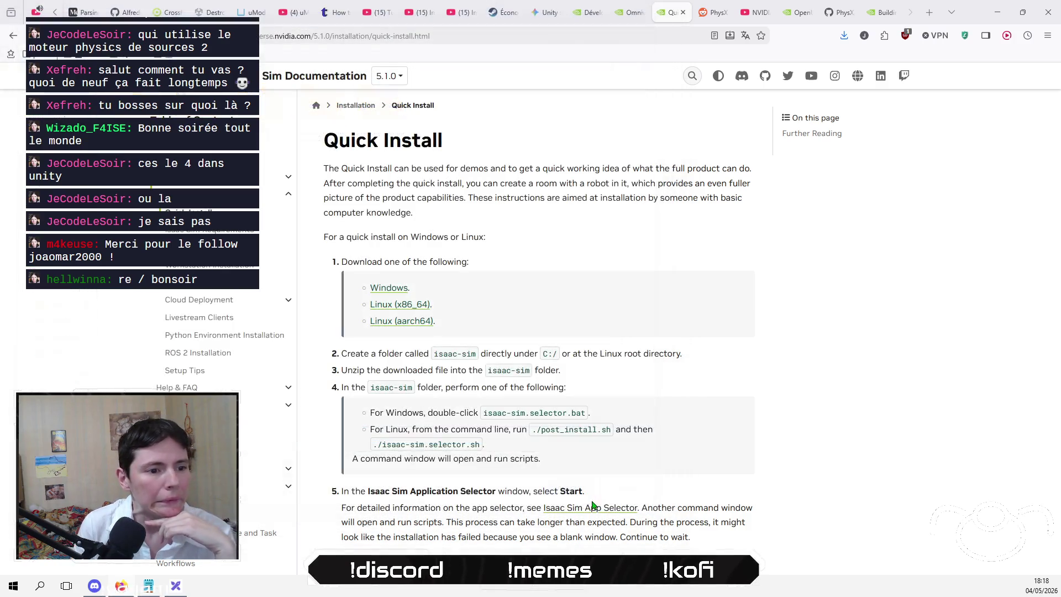
{"action": "left_click", "coordinate": [845, 36]}
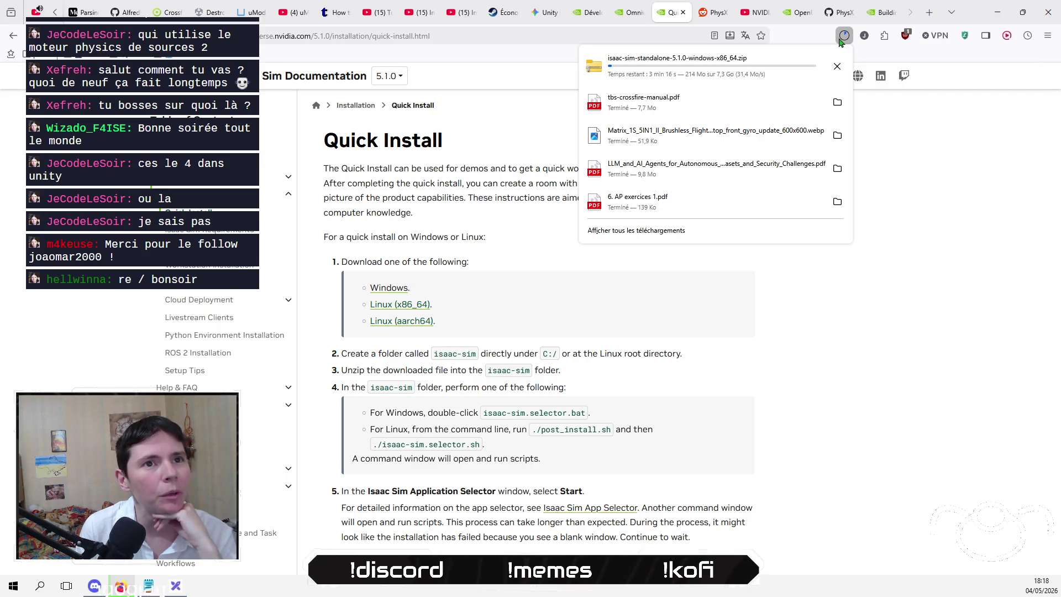
{"action": "key", "text": "Escape"}
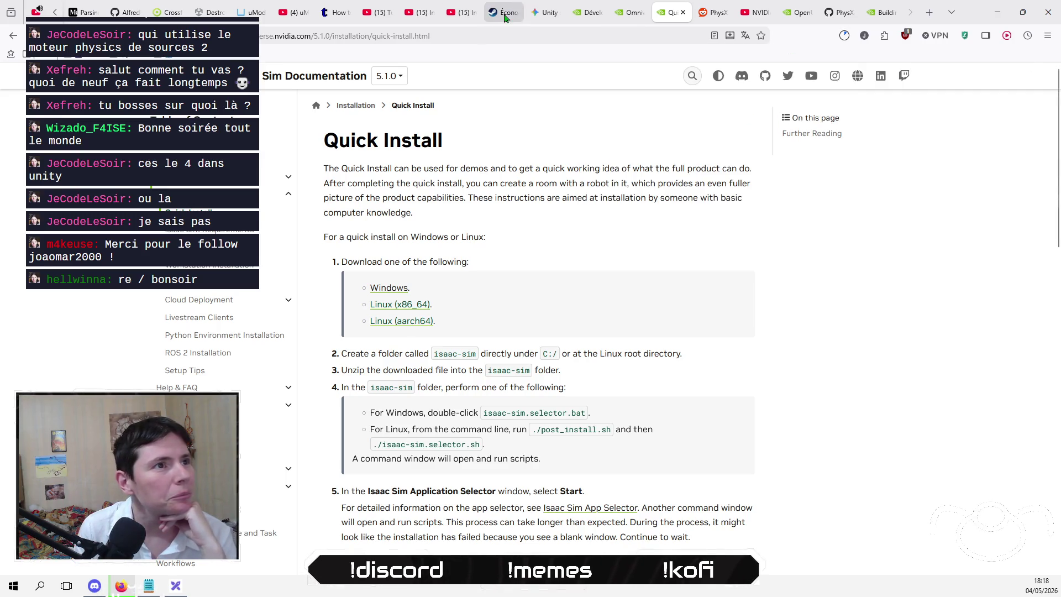
{"action": "left_click", "coordinate": [510, 15]}
{"action": "left_click", "coordinate": [515, 14]}
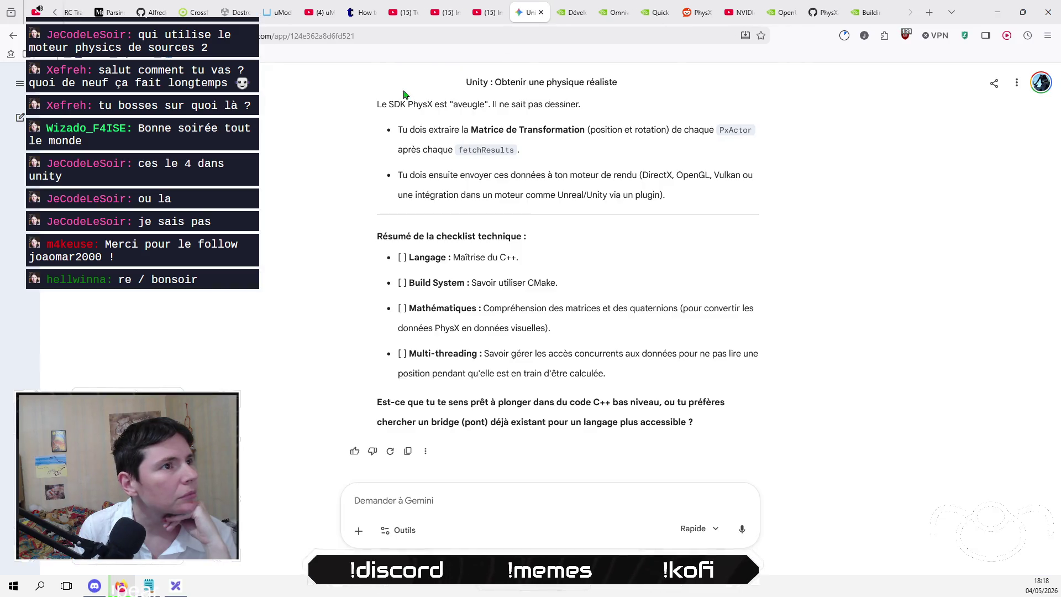
- Switch to the YouTube video showing a Google Maps 3D city captured with RenderDoc
{"action": "left_click", "coordinate": [411, 13]}
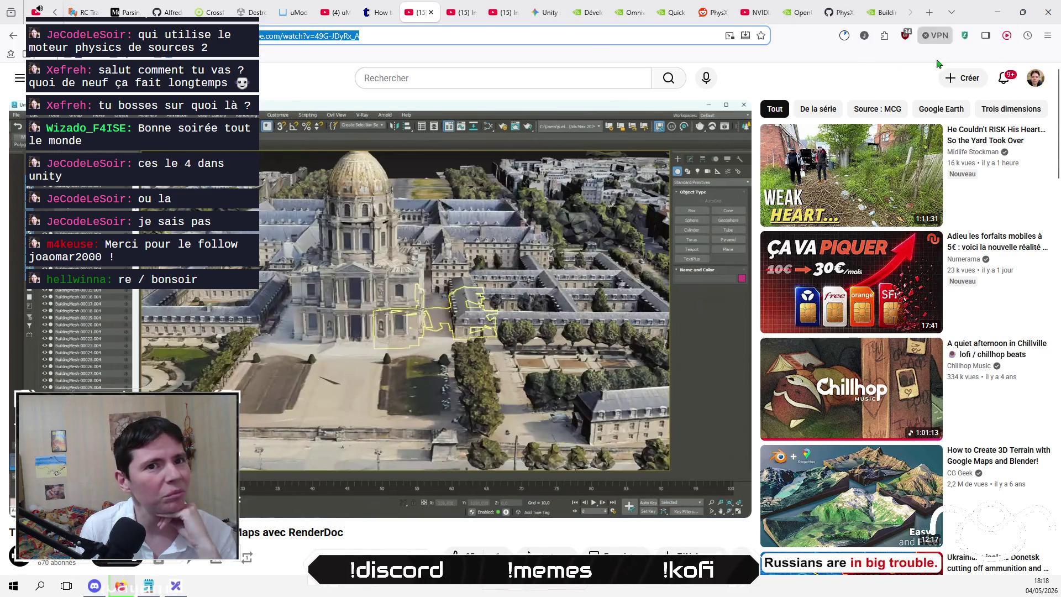
- Check the YouTube notifications, then go to the PhysX GitHub repository's Quick Start Instructions
{"action": "left_click", "coordinate": [1004, 81]}
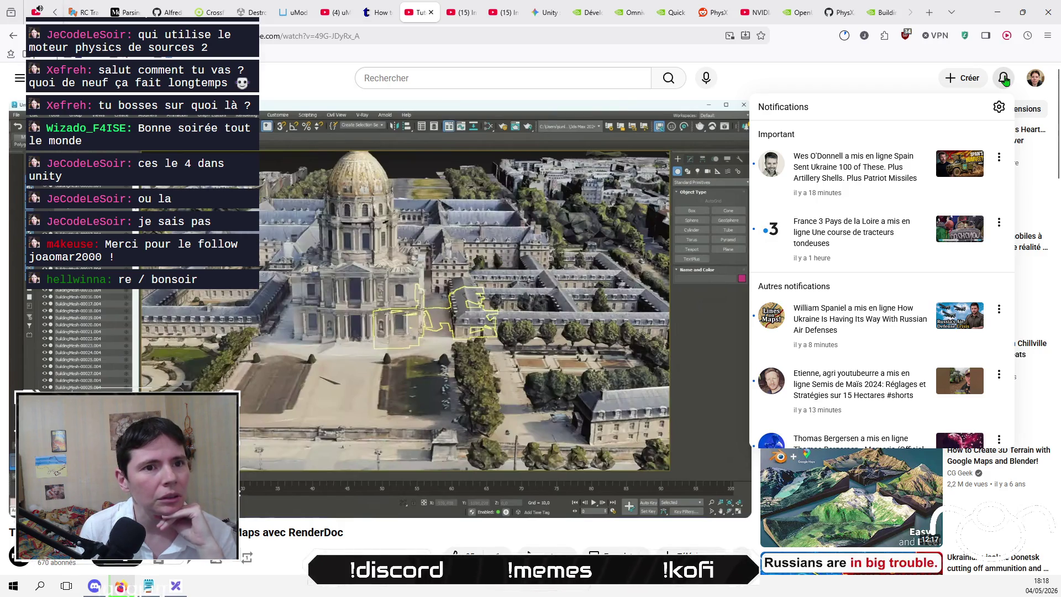
{"action": "left_click", "coordinate": [1006, 79]}
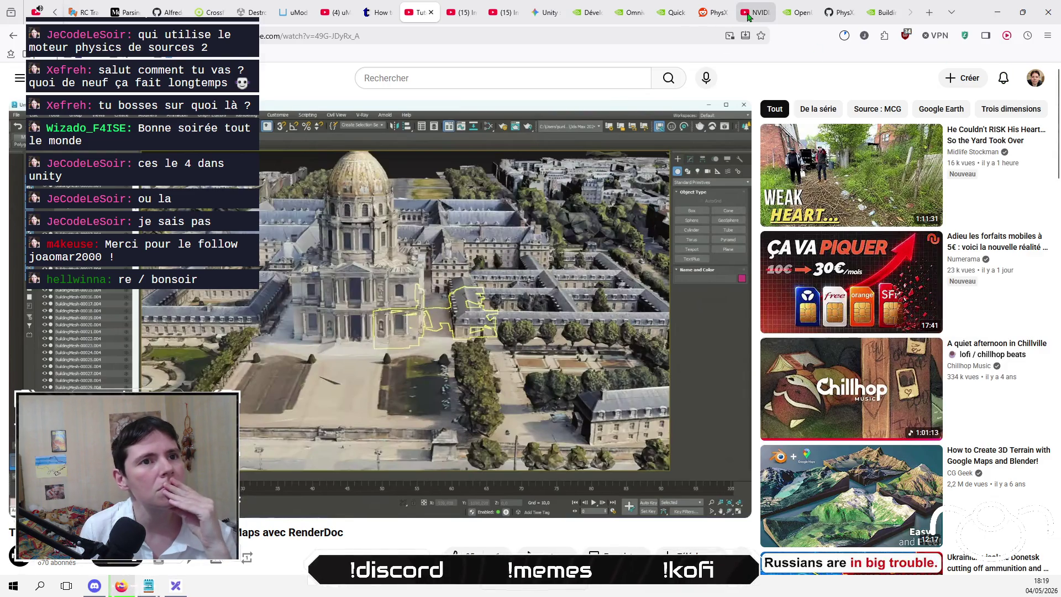
{"action": "left_click", "coordinate": [839, 13]}
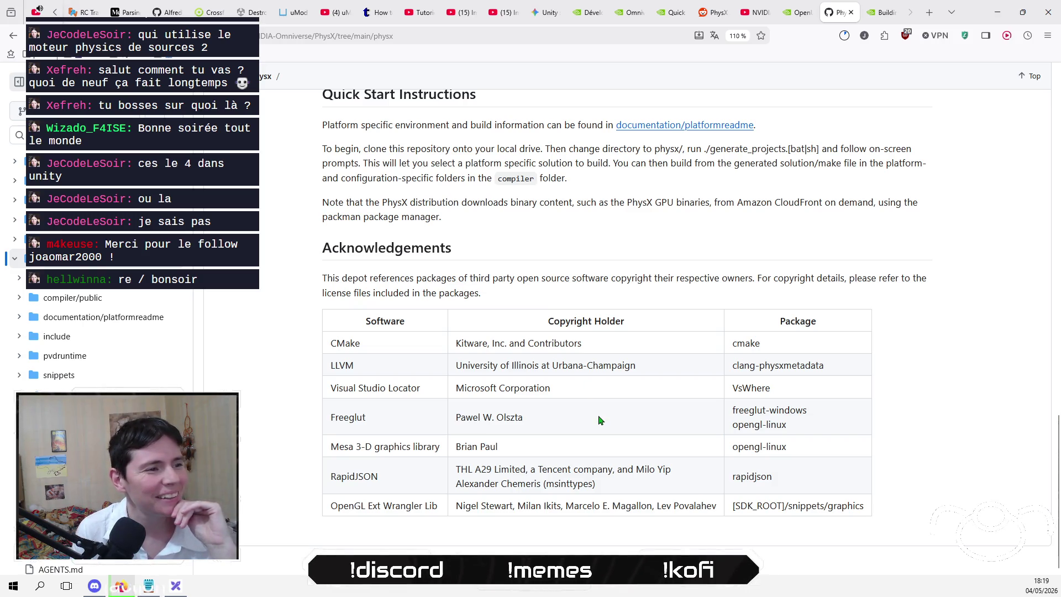
- Browse the physx folder's files (buildtools, include, snippets, source), then go to the NVIDIA Omniverse tab
{"action": "scroll", "coordinate": [602, 418], "scroll_direction": "up", "scroll_amount": 15}
{"action": "scroll", "coordinate": [605, 412], "scroll_direction": "up", "scroll_amount": 5}
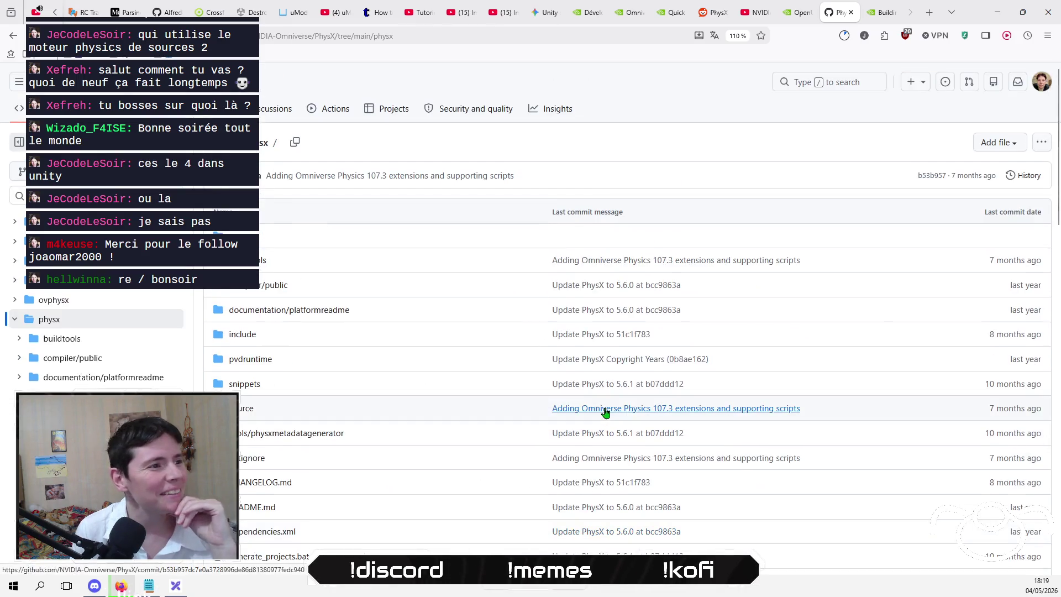
{"action": "scroll", "coordinate": [605, 411], "scroll_direction": "down", "scroll_amount": 3}
{"action": "scroll", "coordinate": [605, 412], "scroll_direction": "up", "scroll_amount": 3}
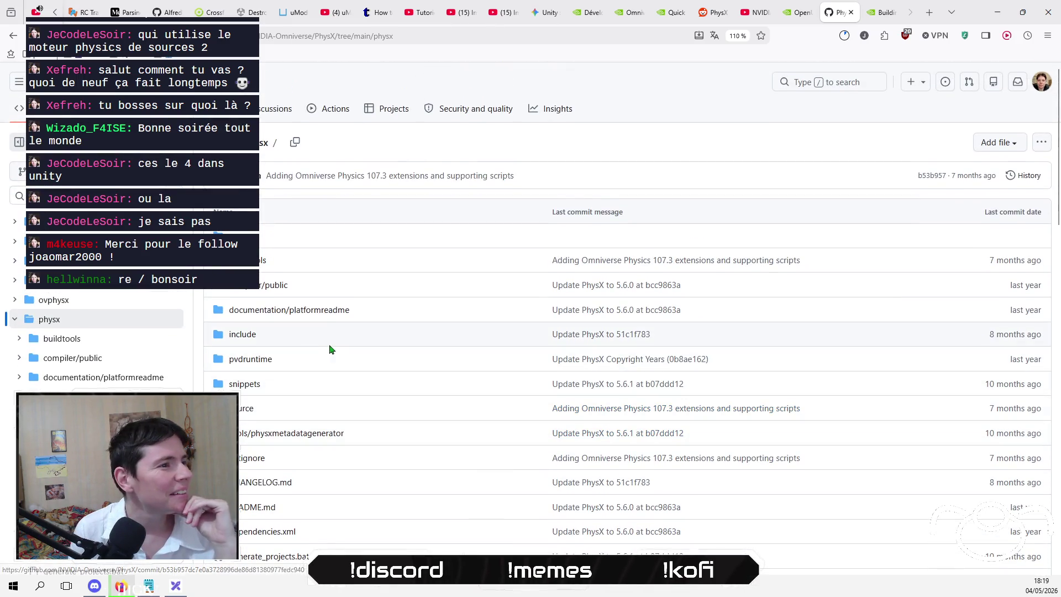
{"action": "scroll", "coordinate": [342, 326], "scroll_direction": "down", "scroll_amount": 1}
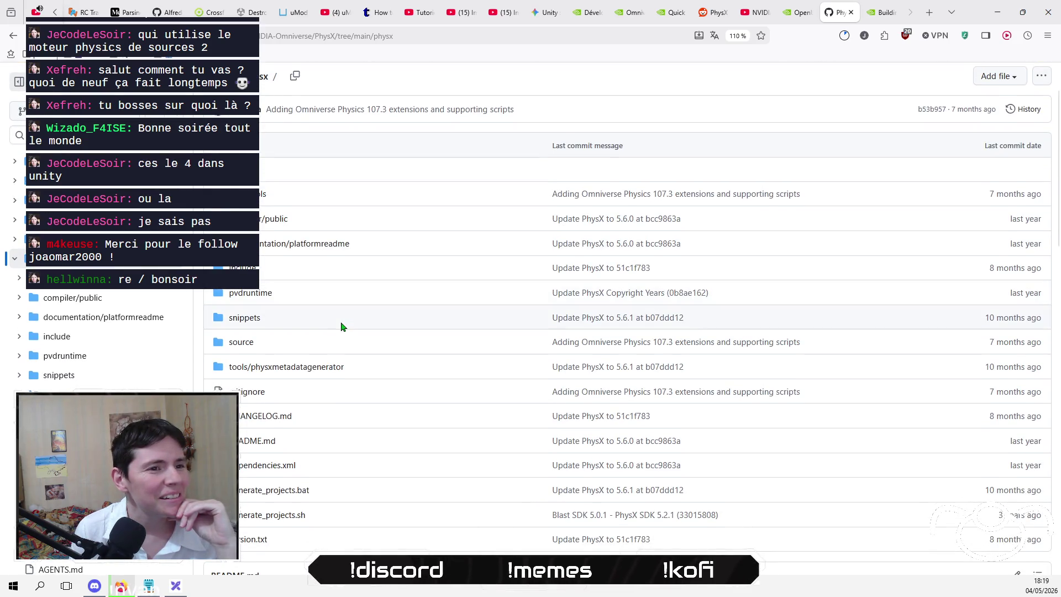
{"action": "scroll", "coordinate": [341, 327], "scroll_direction": "up", "scroll_amount": 3}
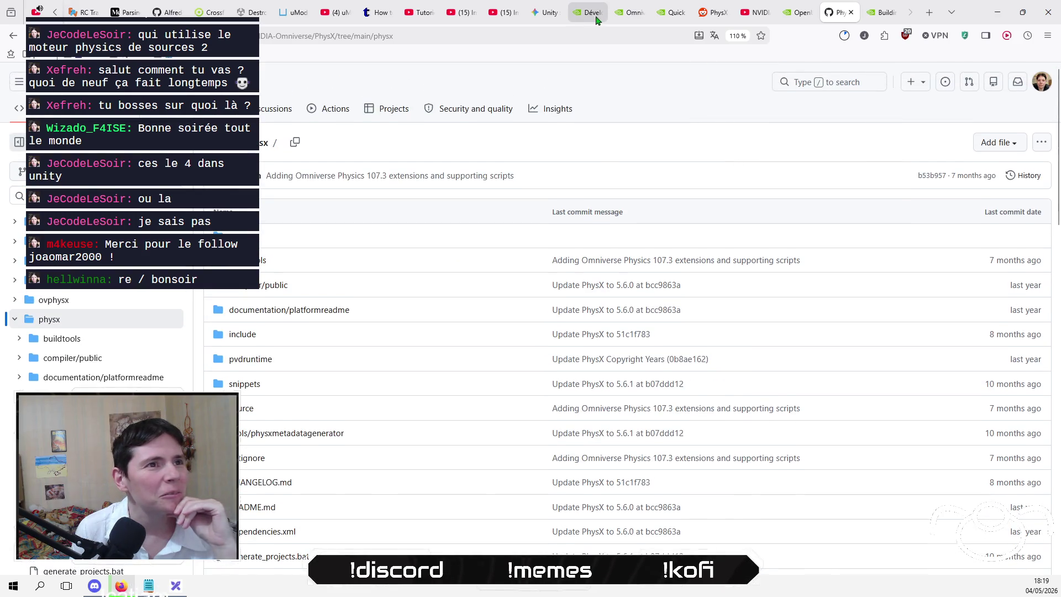
{"action": "left_click", "coordinate": [592, 12]}
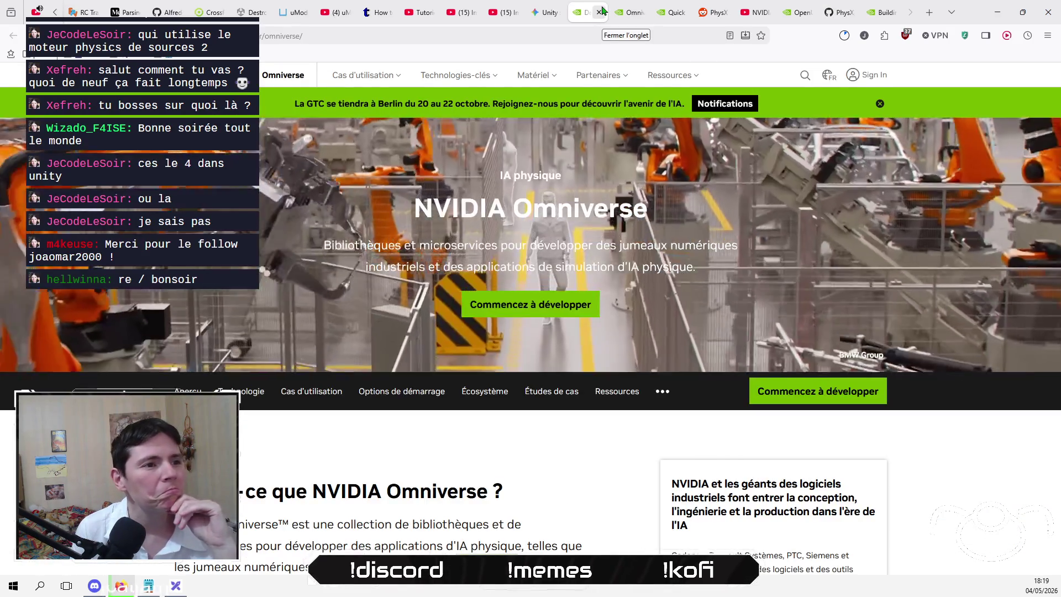
- Close the Omniverse, Omniverse Libraries, Reddit PhysX, Rust modding article and Rust uMod video tabs
{"action": "left_click", "coordinate": [600, 12]}
{"action": "left_click", "coordinate": [600, 11]}
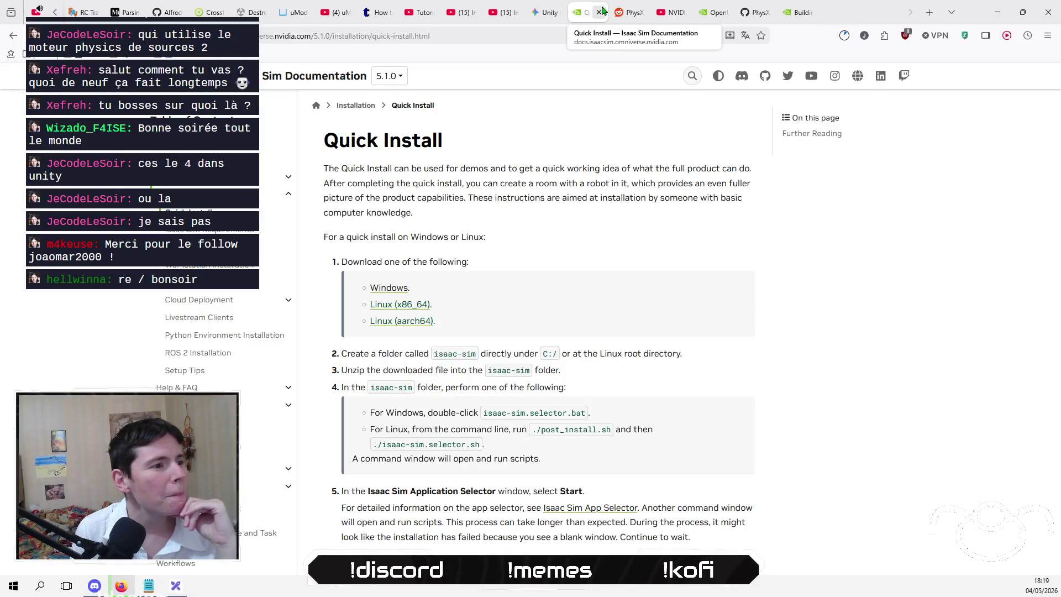
{"action": "left_click", "coordinate": [630, 13]}
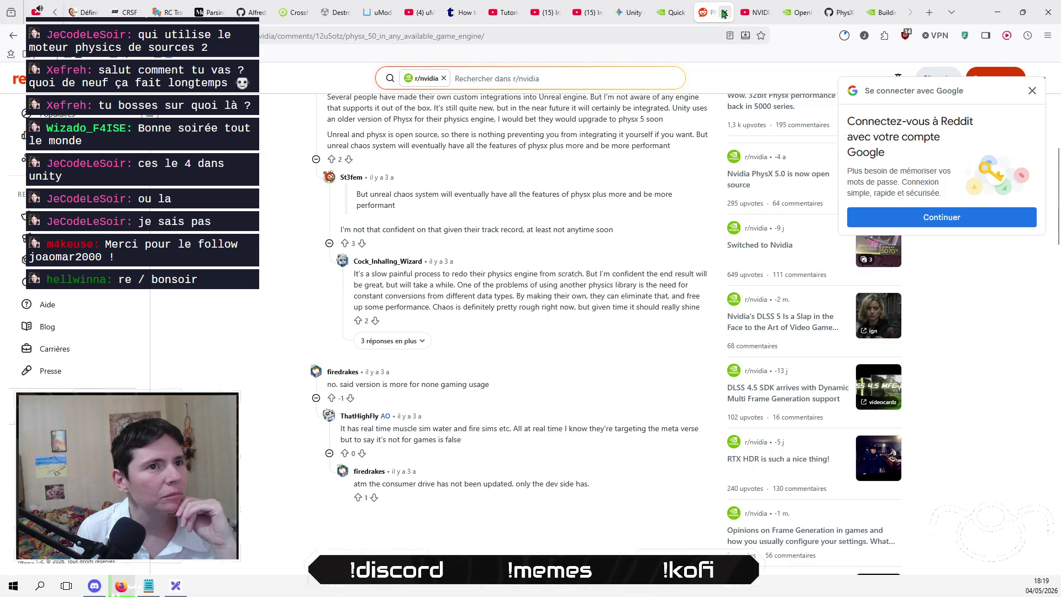
{"action": "left_click", "coordinate": [725, 12]}
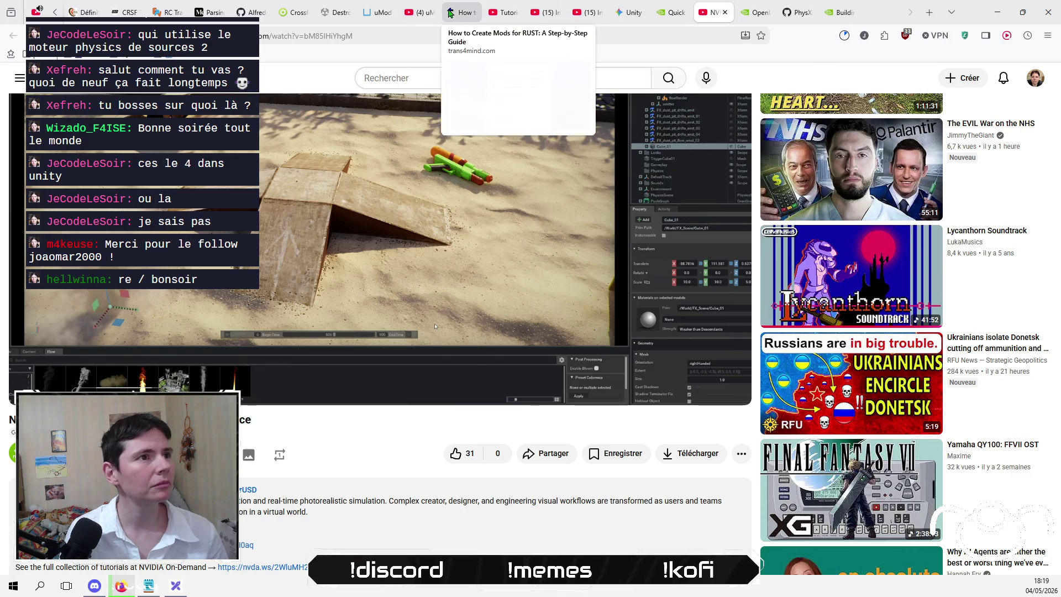
{"action": "left_click", "coordinate": [450, 13]}
{"action": "left_click", "coordinate": [473, 13]}
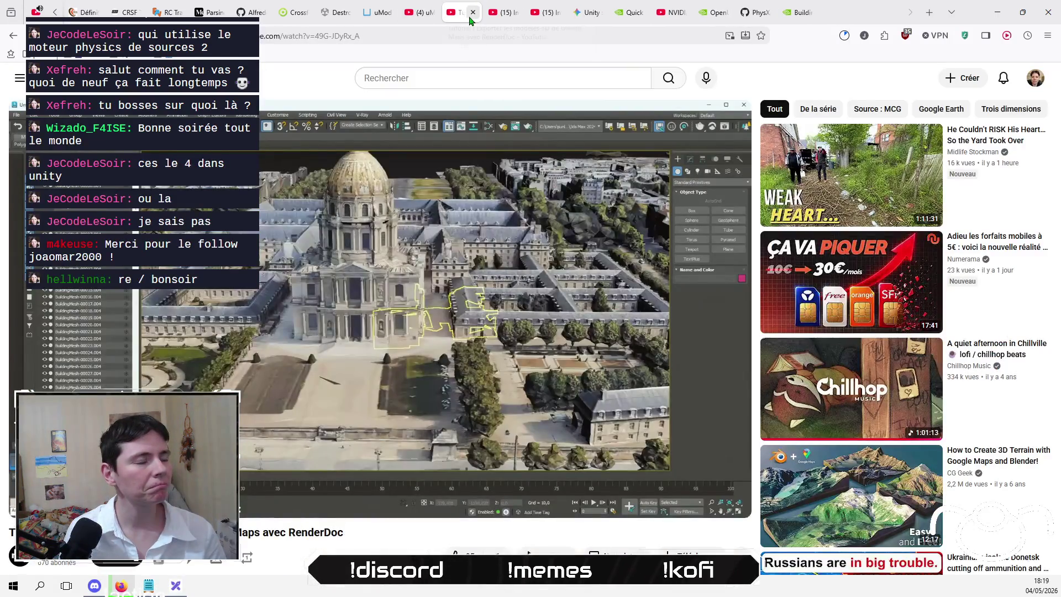
{"action": "left_click", "coordinate": [432, 14]}
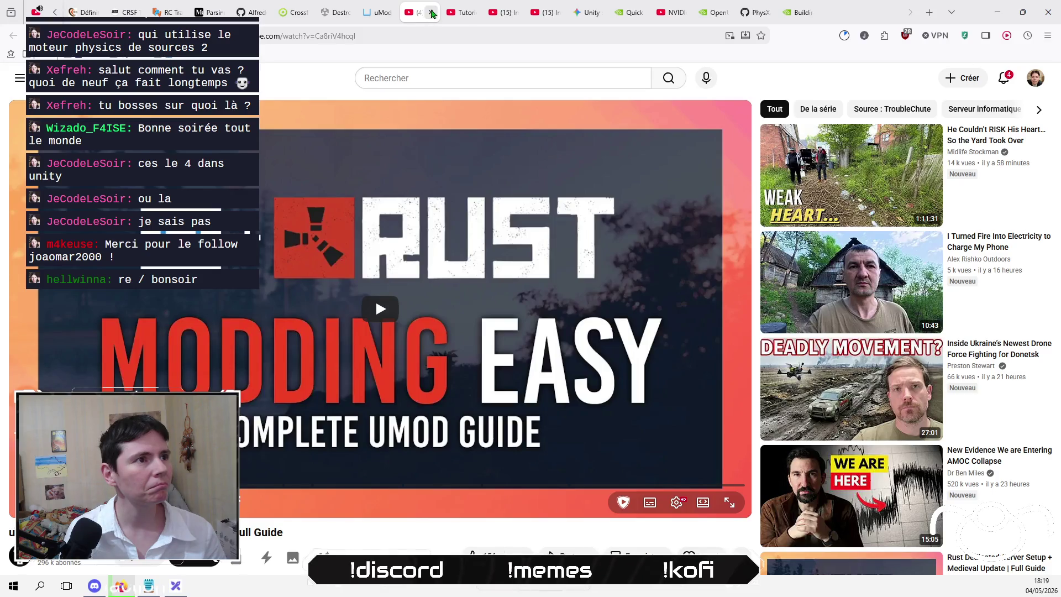
{"action": "left_click", "coordinate": [432, 13]}
- Close the uMod homepage and Destroyed Buildings tabs, ending on the Building with PhysX documentation
{"action": "left_click", "coordinate": [390, 13]}
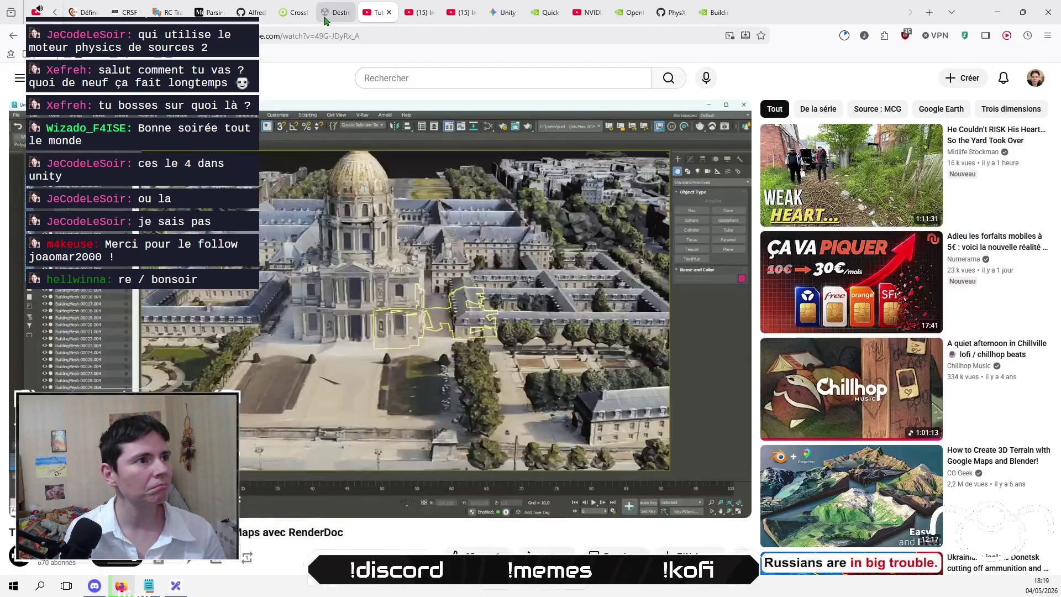
{"action": "left_click", "coordinate": [330, 16]}
{"action": "left_click", "coordinate": [349, 12]}
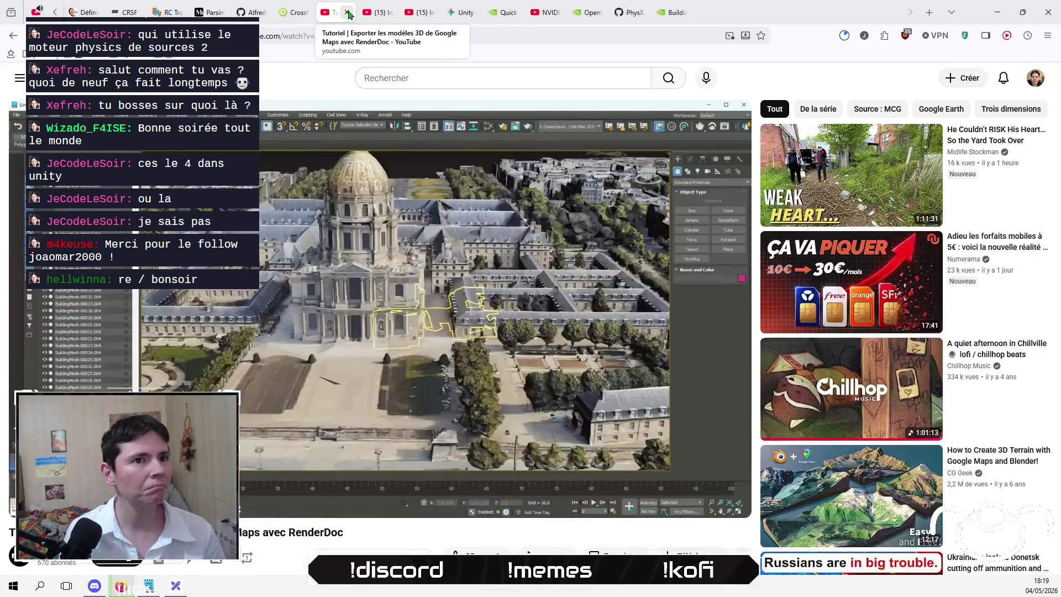
{"action": "left_click", "coordinate": [297, 14]}
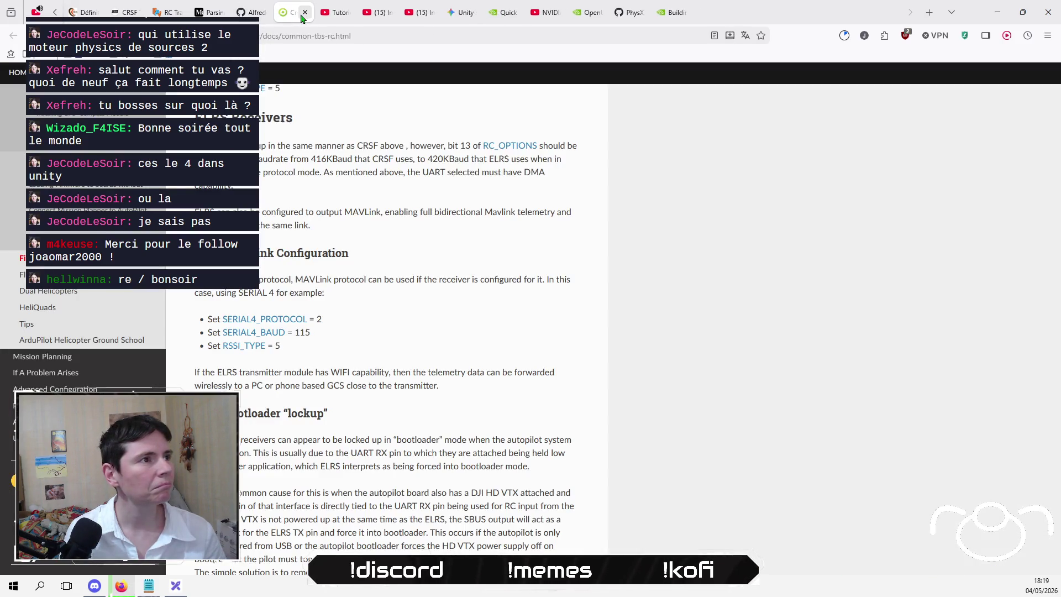
{"action": "left_click", "coordinate": [548, 13]}
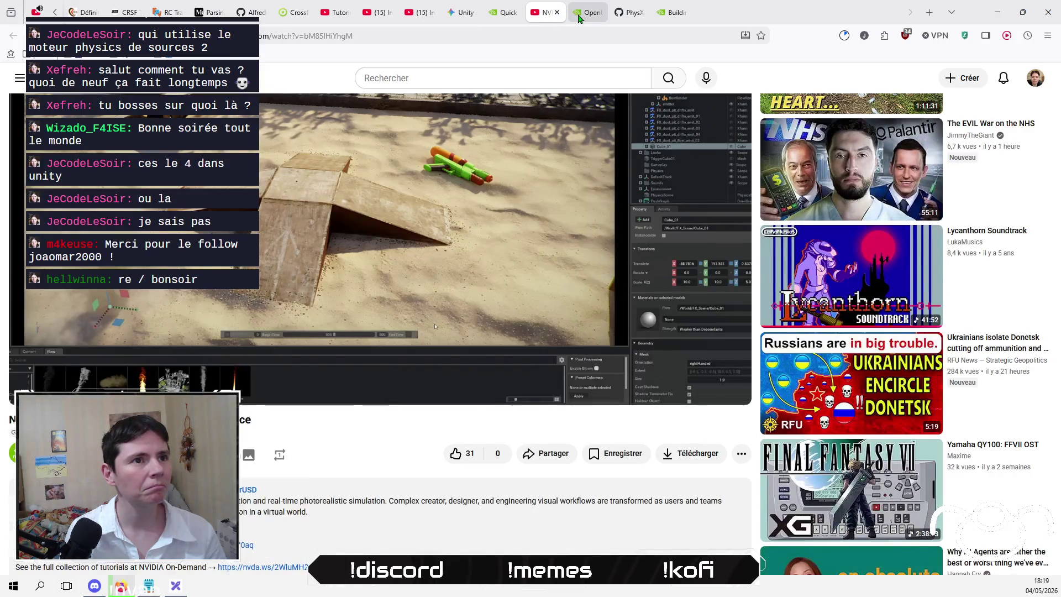
{"action": "left_click", "coordinate": [579, 19]}
{"action": "left_click", "coordinate": [676, 14]}
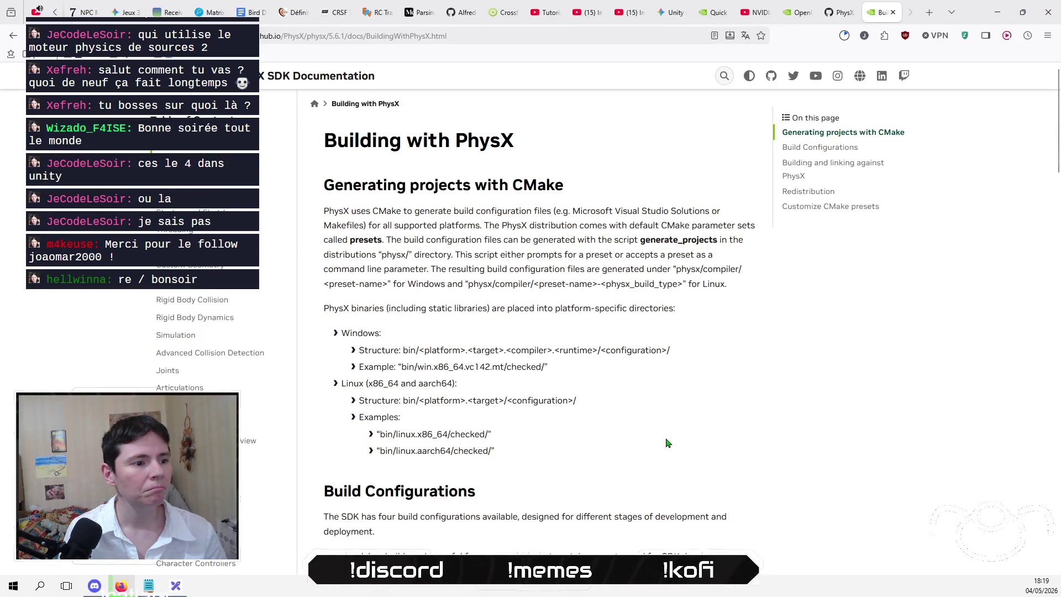
- Read the Build Configurations section, then Alt+Tab to the Excalidraw drone-simulator diagram
{"action": "scroll", "coordinate": [588, 275], "scroll_direction": "down", "scroll_amount": 4}
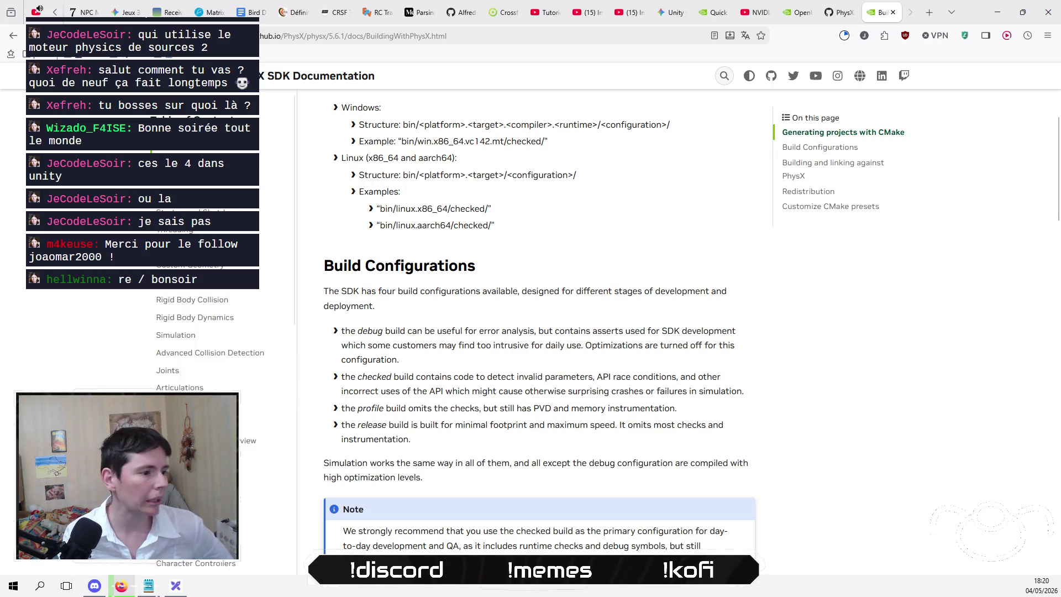
{"action": "key", "text": "alt+Tab"}
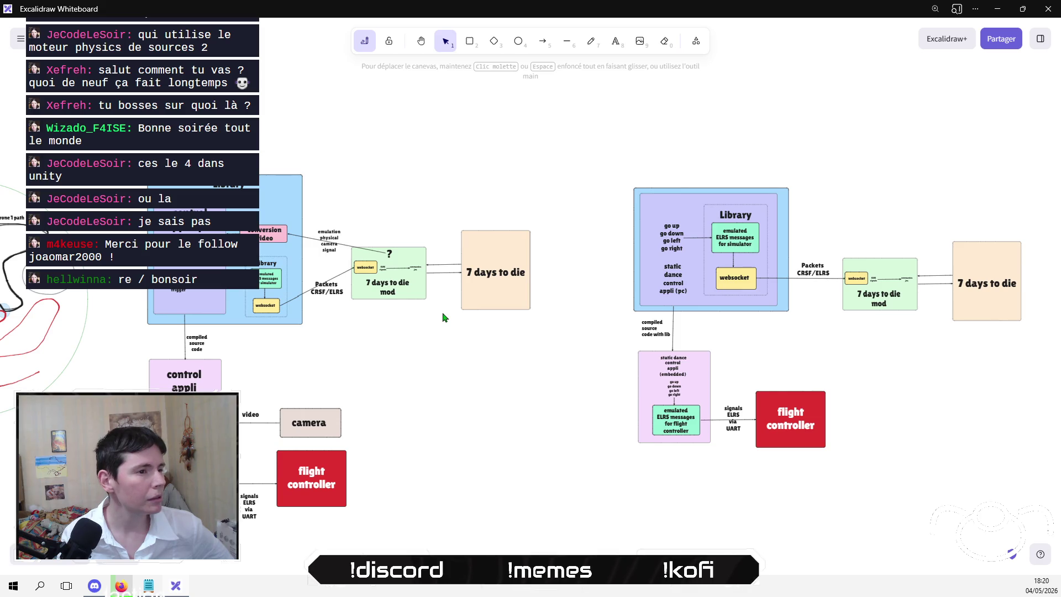
{"action": "left_click_drag", "start_coordinate": [395, 227], "coordinate": [346, 299]}
{"action": "left_click", "coordinate": [346, 299]}
{"action": "left_click_drag", "start_coordinate": [348, 227], "coordinate": [381, 282]}
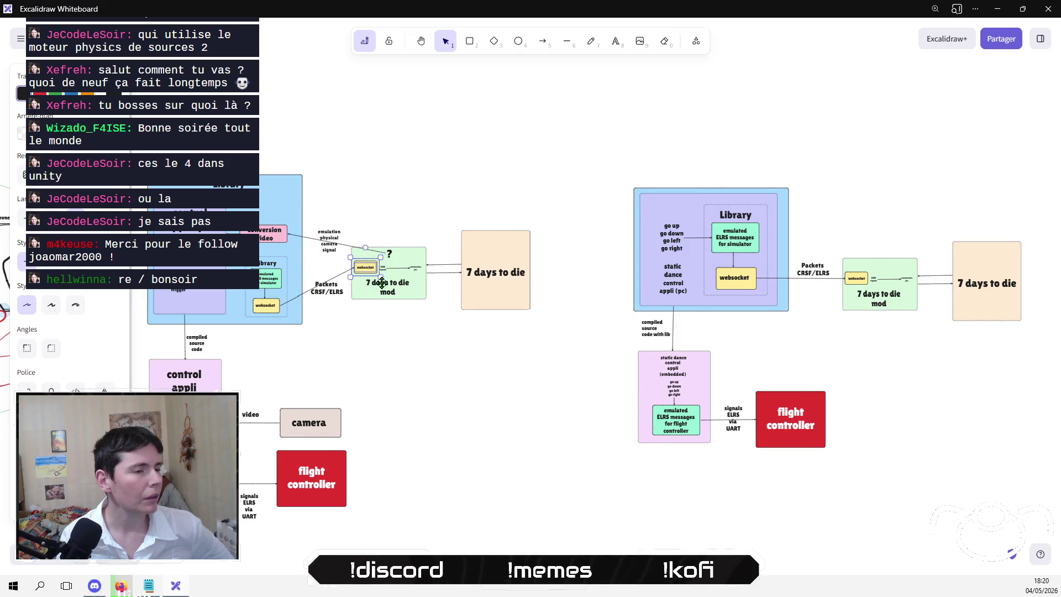
{"action": "left_click", "coordinate": [389, 199]}
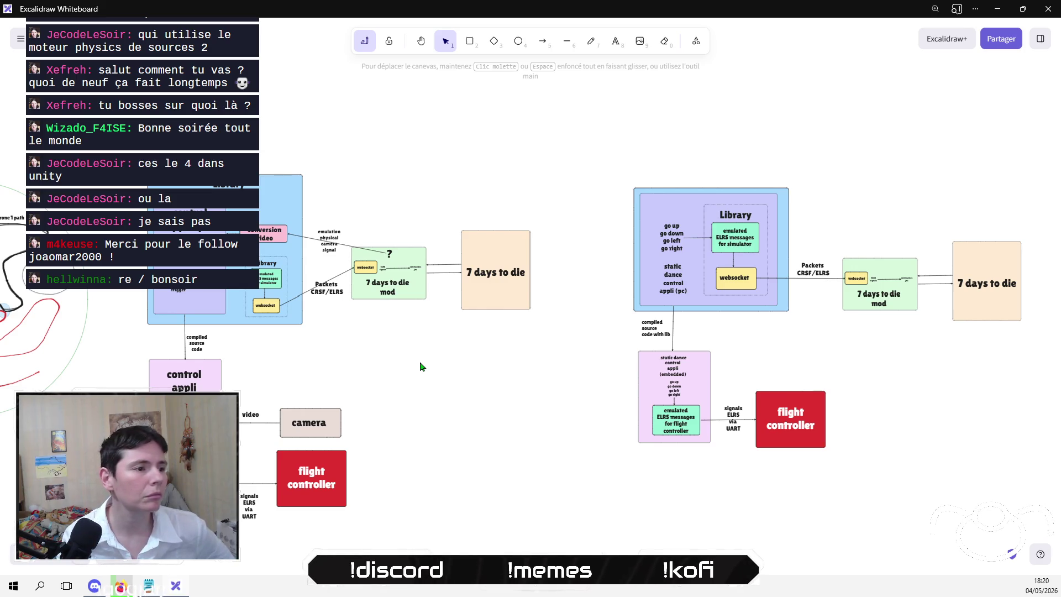
{"action": "left_click_drag", "start_coordinate": [550, 156], "coordinate": [310, 343]}
{"action": "left_click", "coordinate": [426, 364]}
{"action": "mouse_move", "coordinate": [585, 180]}
{"action": "left_mouse_down"}
{"action": "mouse_move", "coordinate": [437, 301]}
{"action": "mouse_move", "coordinate": [342, 346]}
{"action": "mouse_move", "coordinate": [308, 342]}
{"action": "mouse_move", "coordinate": [319, 338]}
{"action": "left_mouse_up"}
{"action": "left_click_drag", "start_coordinate": [564, 357], "coordinate": [307, 155]}
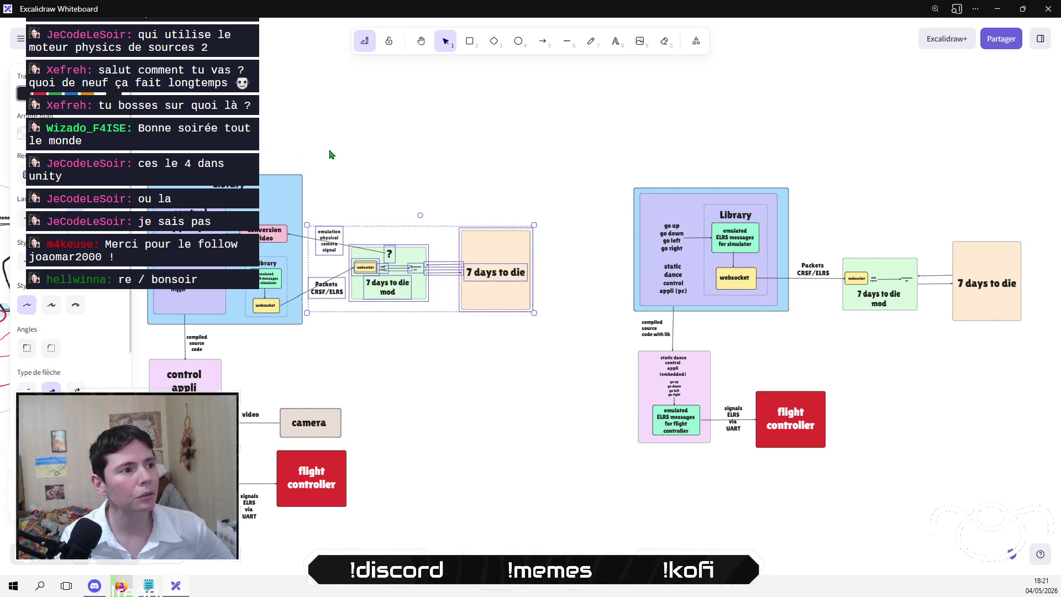
{"action": "left_click", "coordinate": [377, 157]}
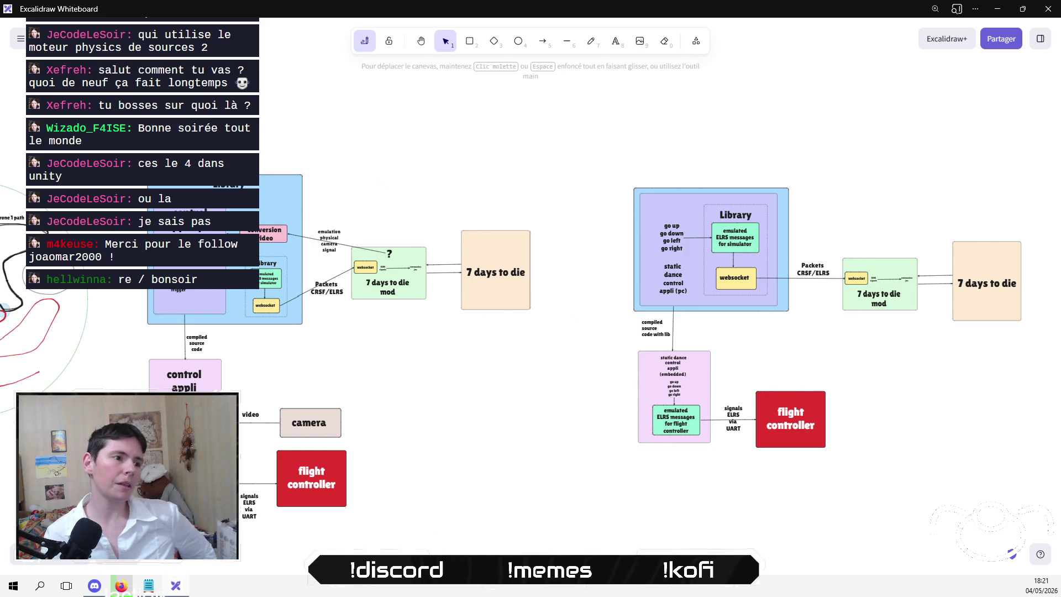
{"action": "mouse_move", "coordinate": [369, 567]}
{"action": "left_mouse_down"}
{"action": "mouse_move", "coordinate": [238, 391]}
{"action": "mouse_move", "coordinate": [131, 350]}
{"action": "left_mouse_up"}
{"action": "scroll", "coordinate": [403, 376], "scroll_direction": "left", "scroll_amount": 3}
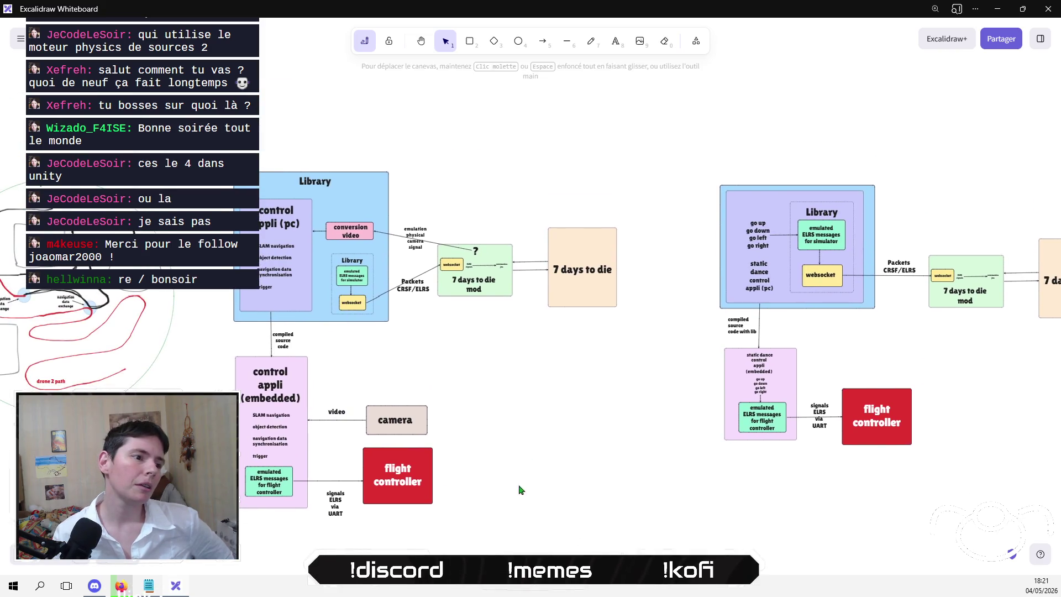
{"action": "left_click_drag", "start_coordinate": [246, 421], "coordinate": [200, 325]}
{"action": "left_click_drag", "start_coordinate": [508, 540], "coordinate": [493, 546]}
{"action": "mouse_move", "coordinate": [163, 314]}
{"action": "left_mouse_down"}
{"action": "mouse_move", "coordinate": [165, 359]}
{"action": "mouse_move", "coordinate": [543, 447]}
{"action": "left_mouse_up"}
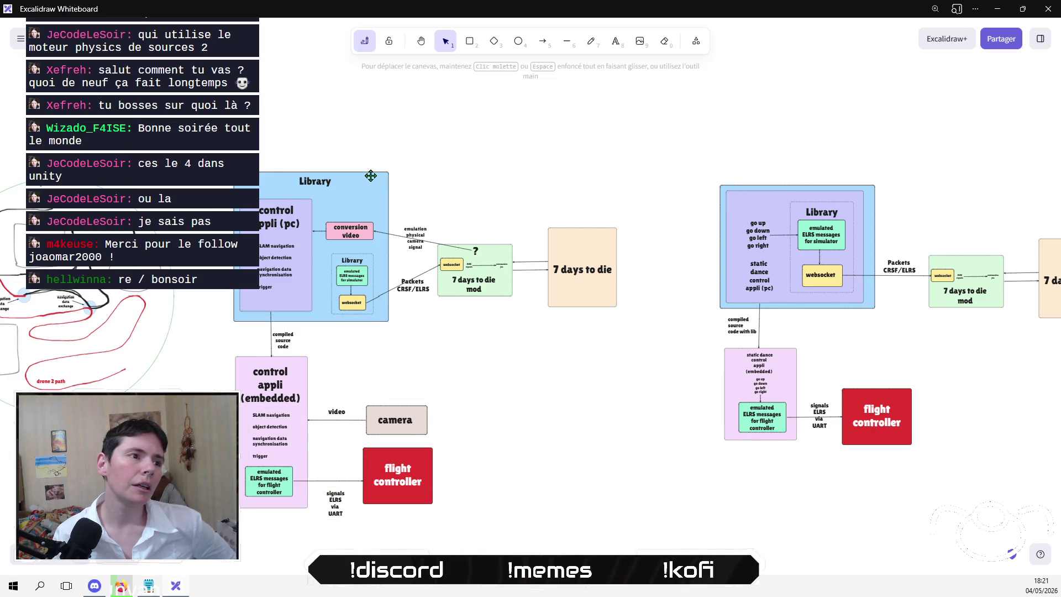
{"action": "mouse_move", "coordinate": [417, 148]}
{"action": "left_mouse_down"}
{"action": "mouse_move", "coordinate": [322, 344]}
{"action": "mouse_move", "coordinate": [333, 142]}
{"action": "mouse_move", "coordinate": [325, 114]}
{"action": "left_mouse_up"}
{"action": "left_click", "coordinate": [398, 354]}
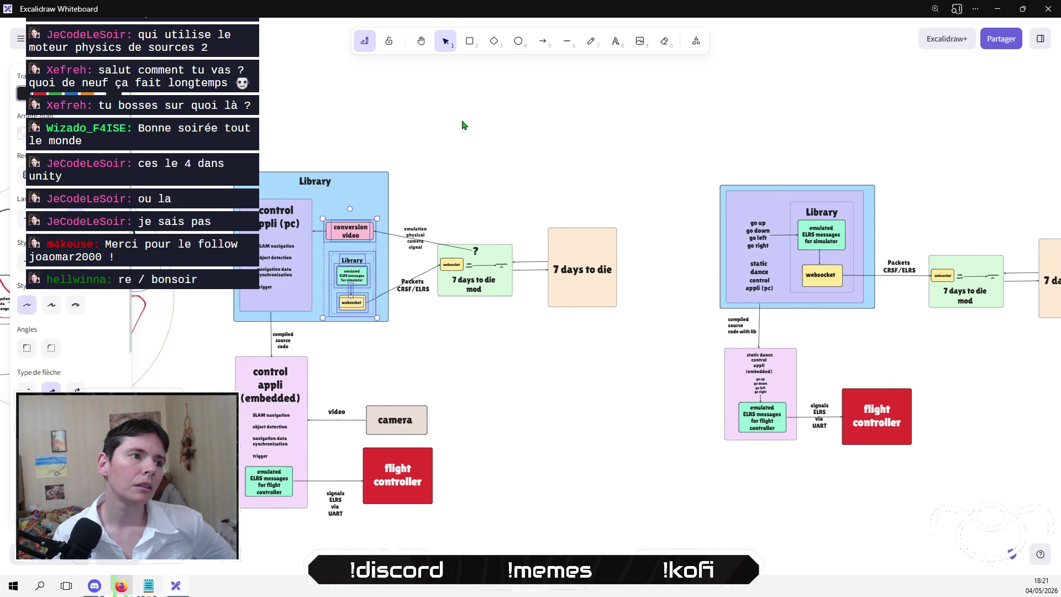
{"action": "scroll", "coordinate": [442, 139], "scroll_direction": "right", "scroll_amount": 5}
{"action": "mouse_move", "coordinate": [498, 122]}
{"action": "left_mouse_down"}
{"action": "mouse_move", "coordinate": [576, 315]}
{"action": "mouse_move", "coordinate": [608, 337]}
{"action": "left_mouse_up"}
{"action": "left_click", "coordinate": [697, 378]}
{"action": "left_click_drag", "start_coordinate": [859, 366], "coordinate": [630, 135]}
{"action": "left_click", "coordinate": [704, 139]}
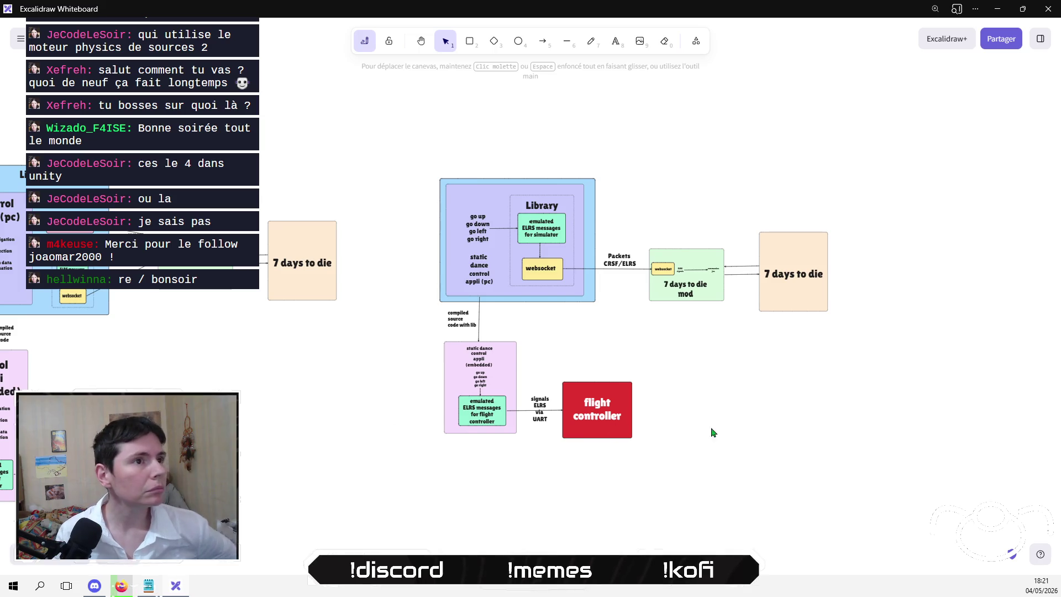
- Close the progress notes file and the remaining text file in Notepad
{"action": "left_click", "coordinate": [156, 585]}
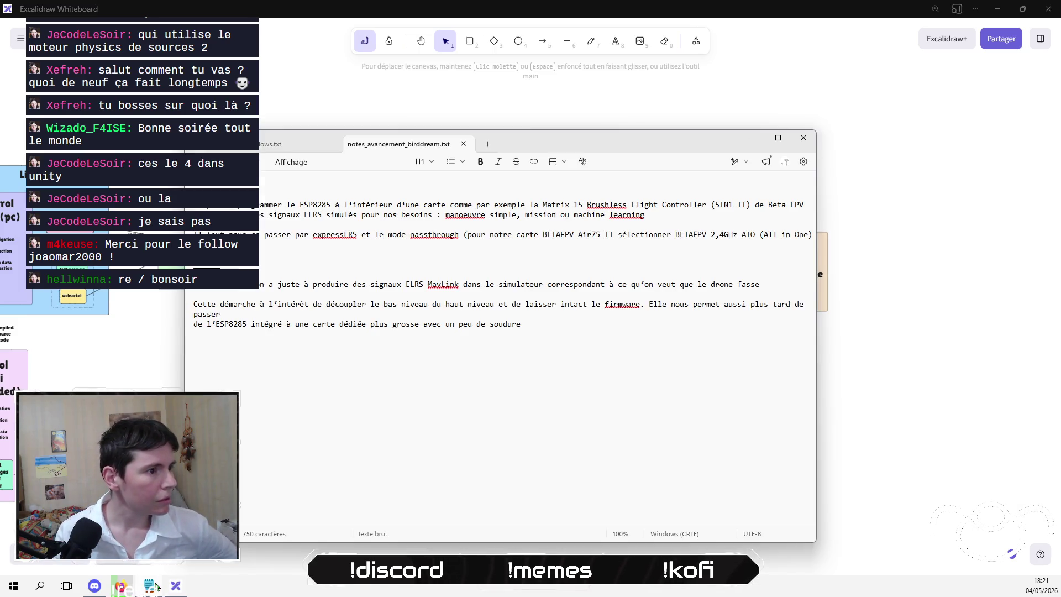
{"action": "left_click", "coordinate": [464, 144]}
{"action": "left_click", "coordinate": [335, 147]}
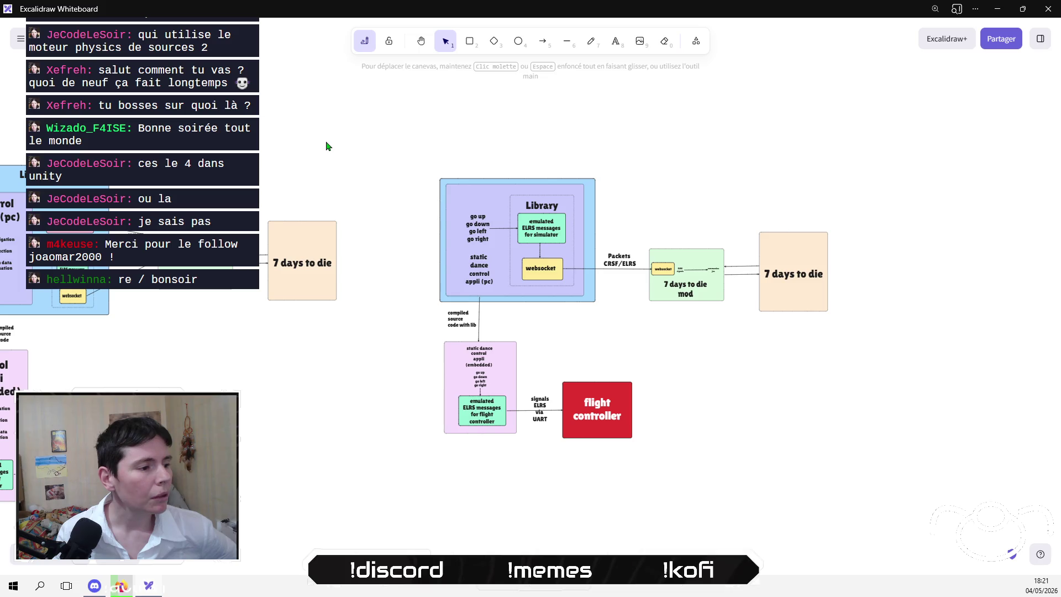
- Pan the diagram, select the 7 days to die mod and game boxes, then return to Firefox
{"action": "mouse_move", "coordinate": [326, 146]}
{"action": "left_mouse_down"}
{"action": "mouse_move", "coordinate": [343, 163]}
{"action": "mouse_move", "coordinate": [457, 135]}
{"action": "mouse_move", "coordinate": [448, 143]}
{"action": "left_mouse_up"}
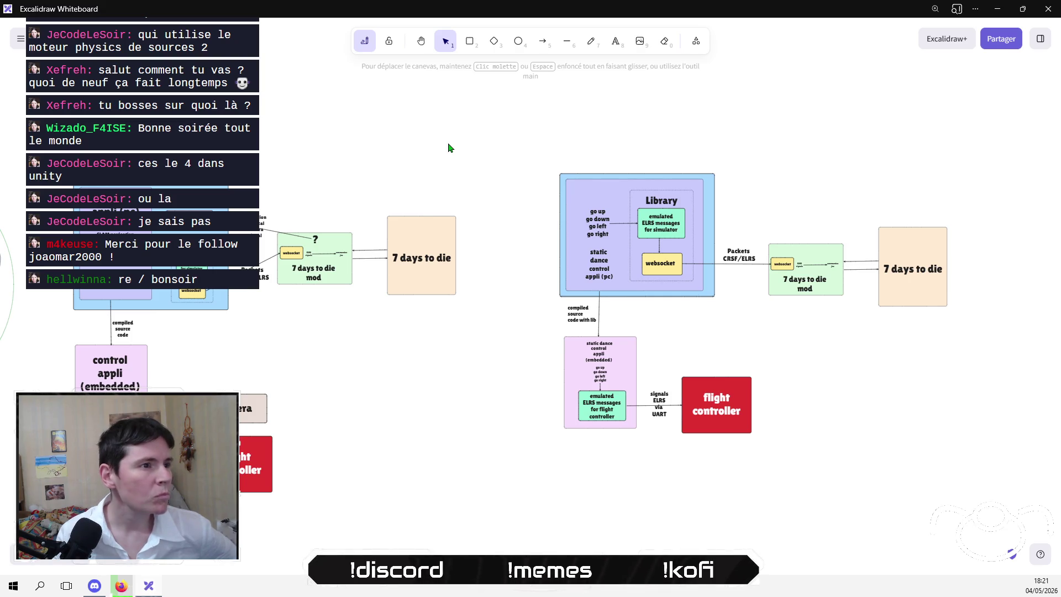
{"action": "mouse_move", "coordinate": [467, 157]}
{"action": "left_mouse_down"}
{"action": "mouse_move", "coordinate": [248, 355]}
{"action": "mouse_move", "coordinate": [276, 354]}
{"action": "left_mouse_up"}
{"action": "left_click", "coordinate": [339, 385]}
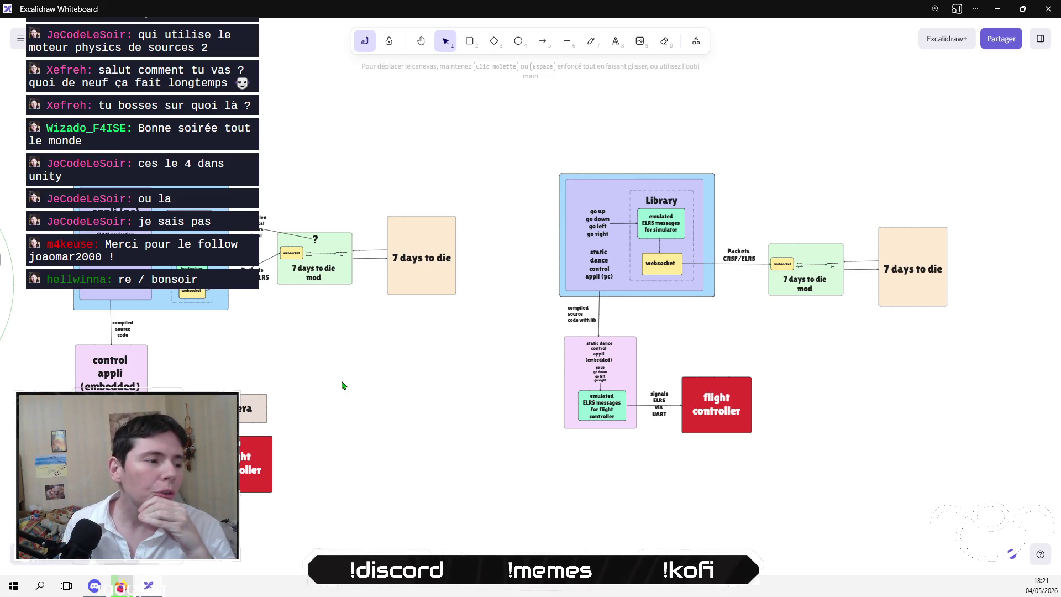
{"action": "left_click", "coordinate": [123, 589]}
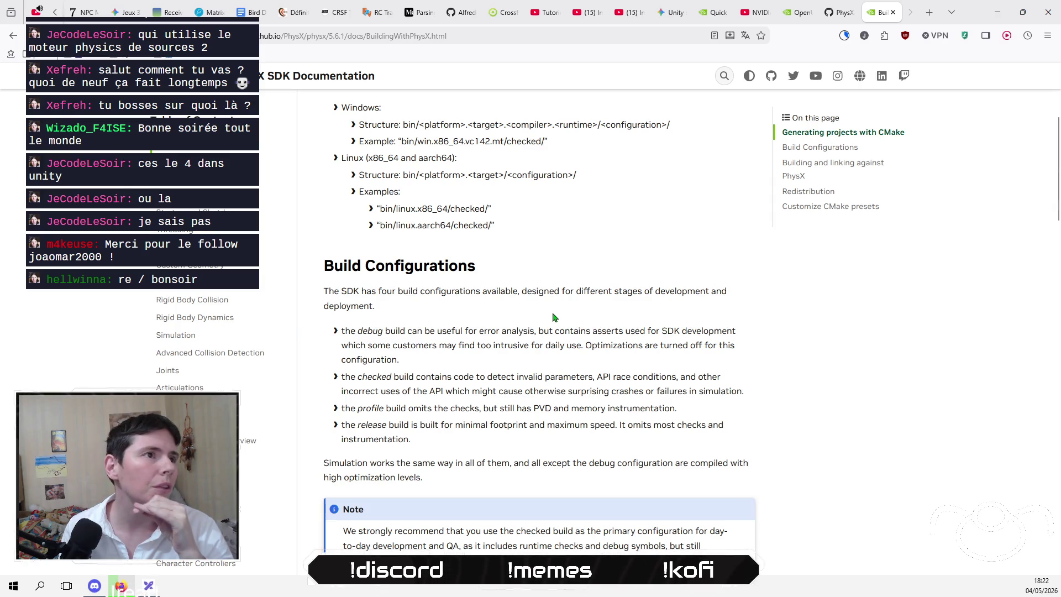
- Copy the web address of the Google Earth models tutorial video
{"action": "left_click", "coordinate": [583, 14]}
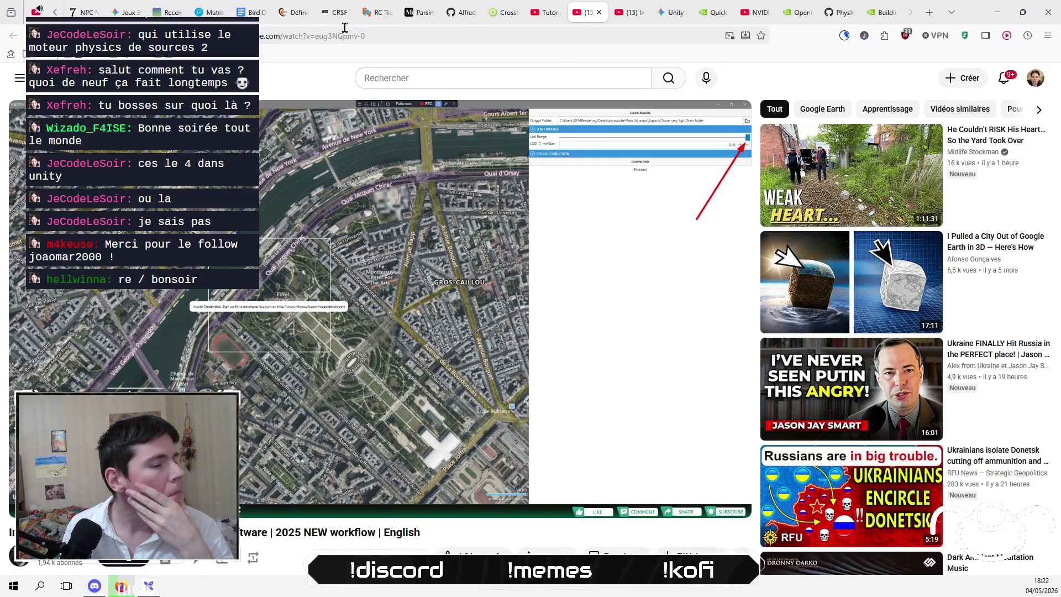
{"action": "left_click", "coordinate": [314, 37]}
{"action": "right_click", "coordinate": [314, 37]}
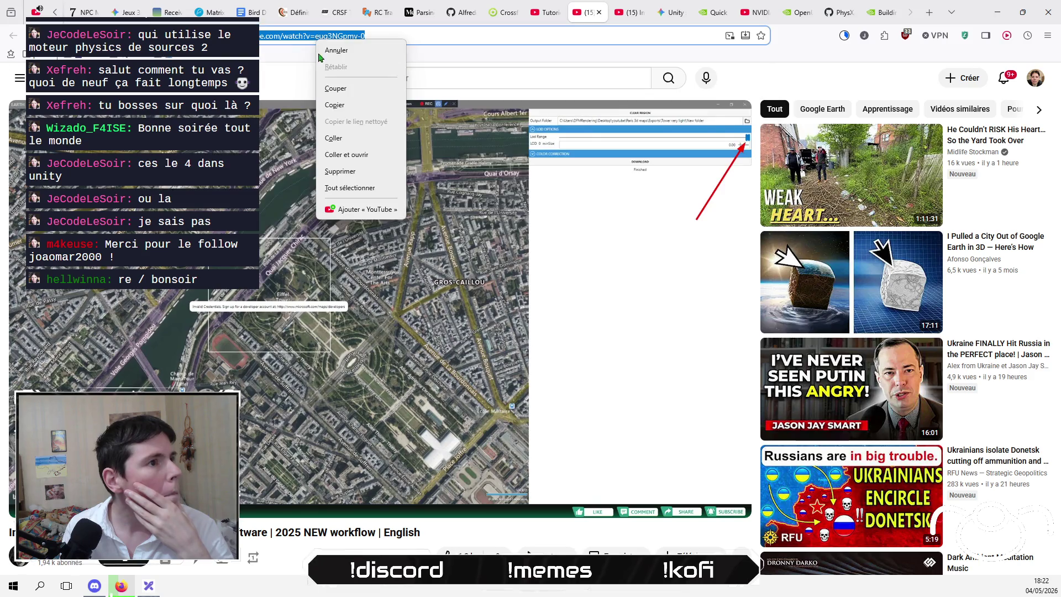
{"action": "left_click", "coordinate": [338, 108]}
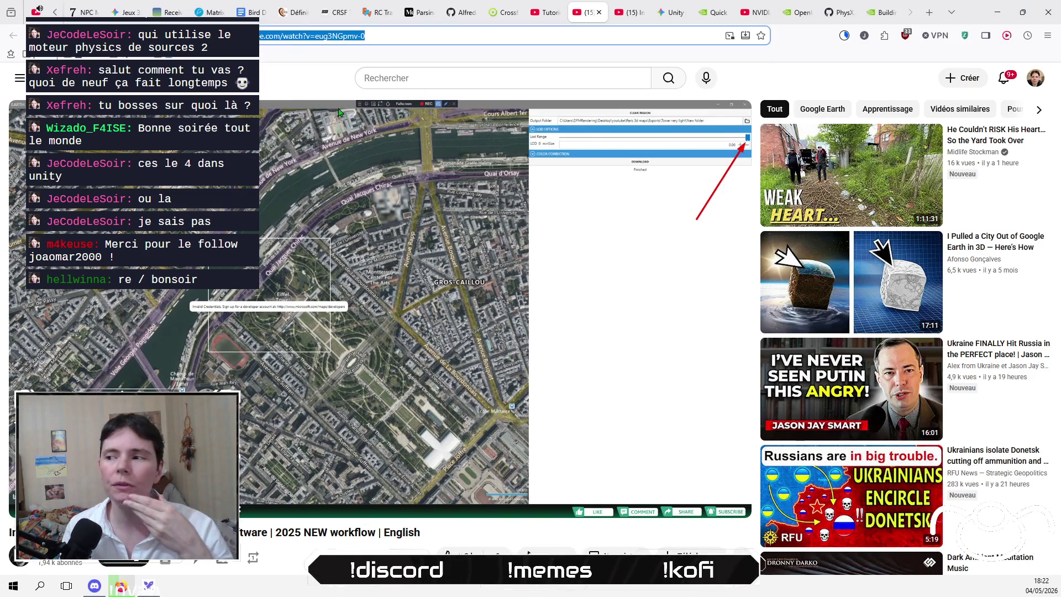
- Close the Air75, ESP8285 datasheet and Orange Pi Zero 3W tabs, returning NotebookLM to its sources list
{"action": "scroll", "coordinate": [210, 12], "scroll_direction": "up", "scroll_amount": 5}
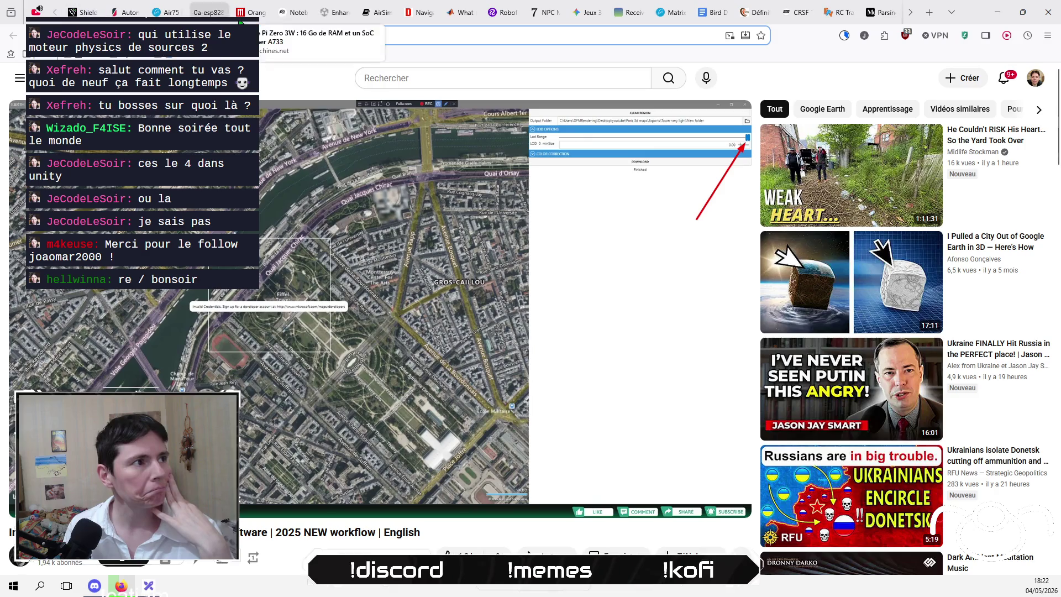
{"action": "left_click", "coordinate": [165, 16]}
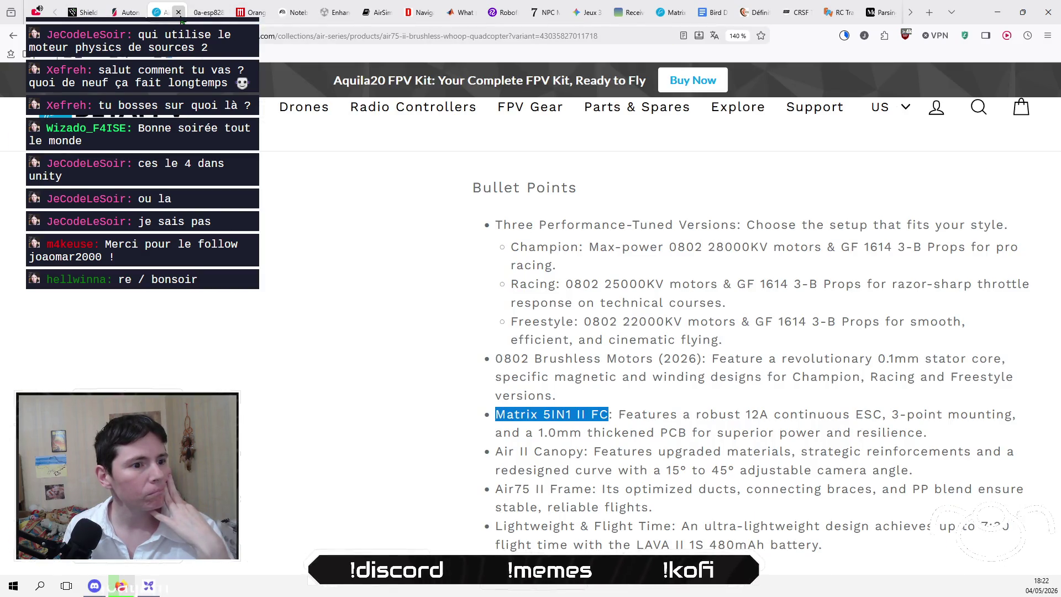
{"action": "left_click", "coordinate": [179, 13]}
{"action": "left_click", "coordinate": [179, 16]}
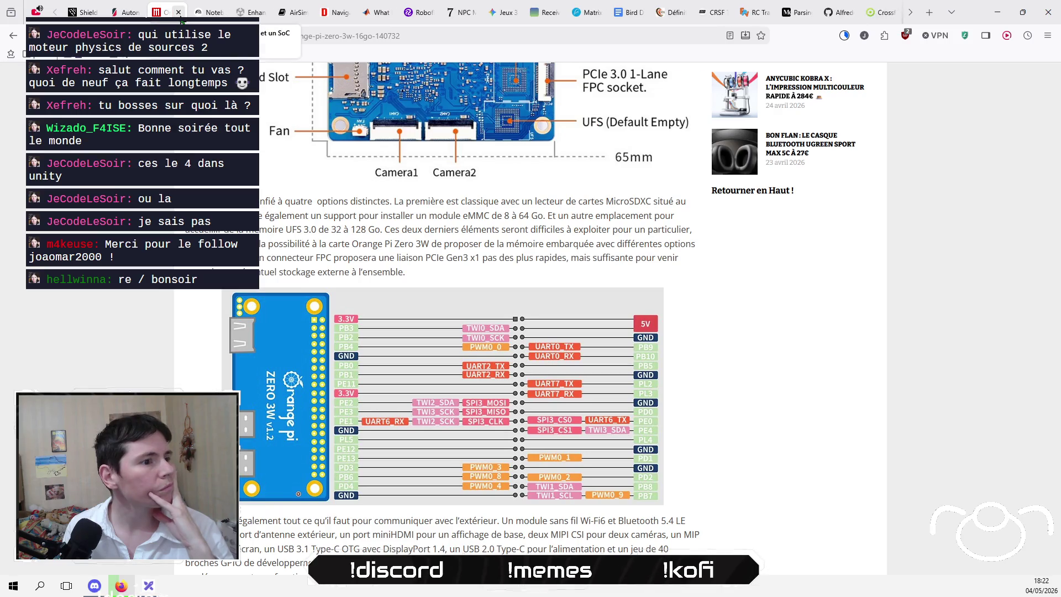
{"action": "left_click", "coordinate": [178, 13]}
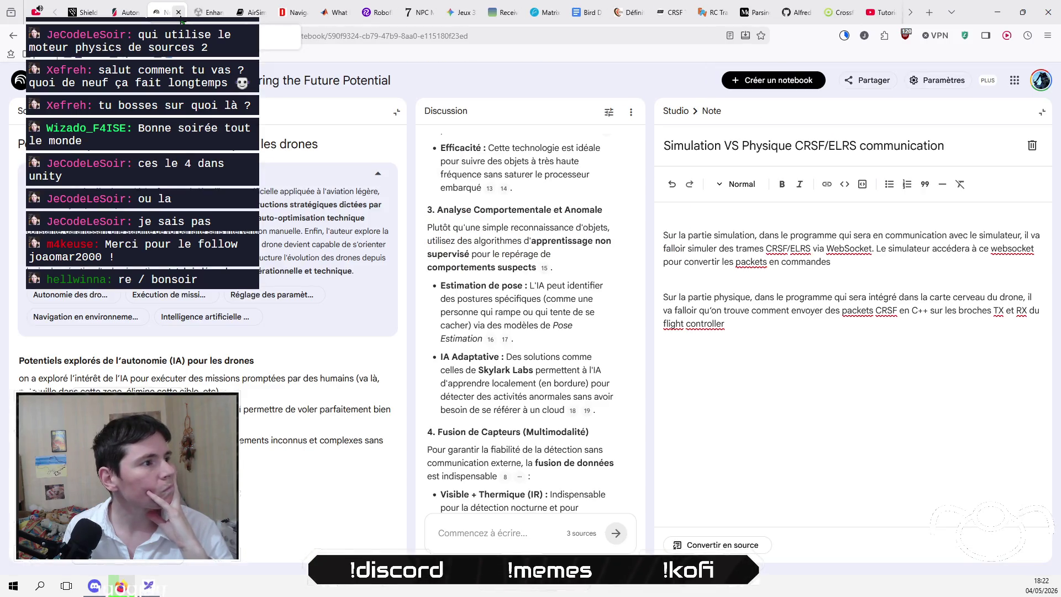
{"action": "left_click", "coordinate": [30, 112]}
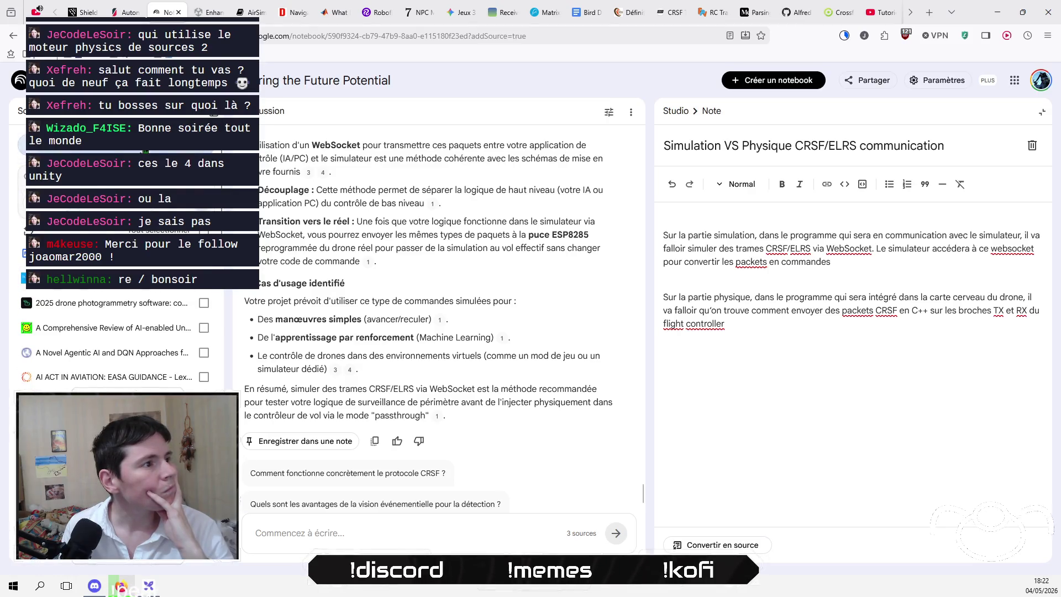
- Add the copied YouTube tutorial URL to the notebook as a Sites Web source
{"action": "left_click", "coordinate": [147, 150]}
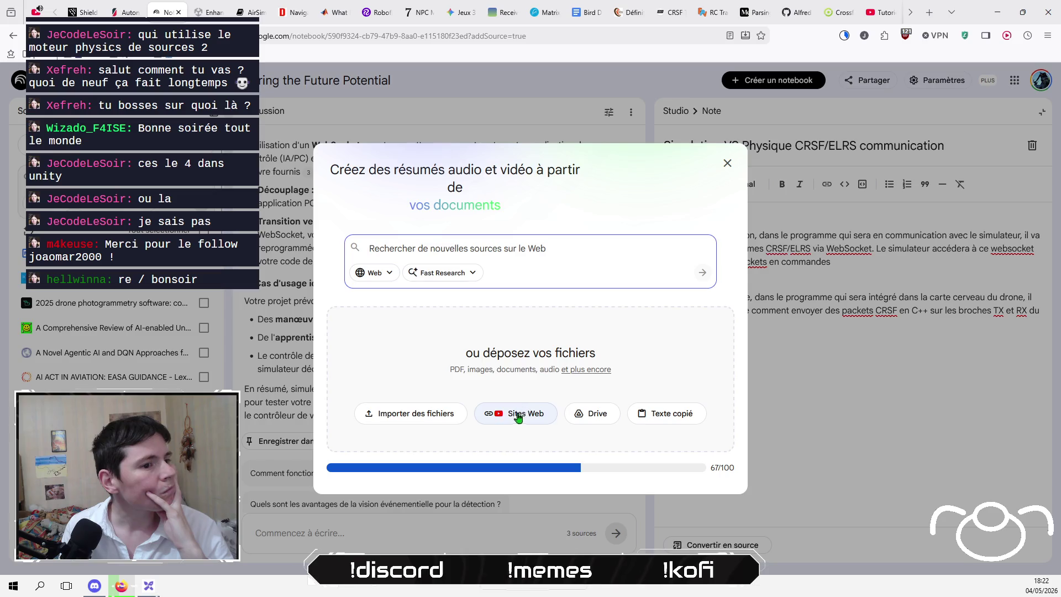
{"action": "left_click", "coordinate": [517, 414]}
{"action": "type", "text": "https://www.youtube.com/watch?v=eug3NGpmv-0"}
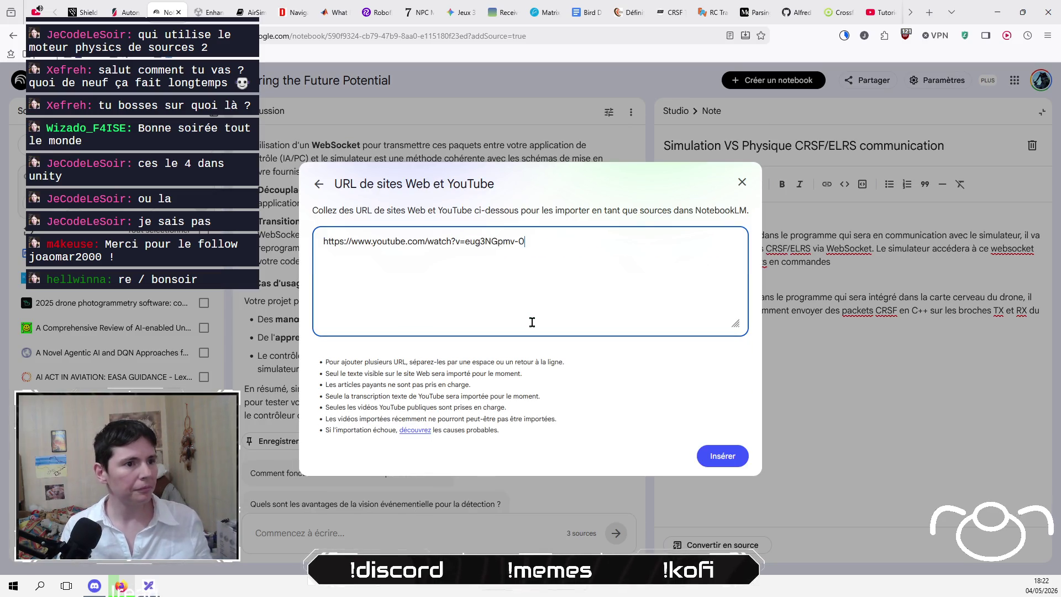
{"action": "left_click", "coordinate": [717, 460]}
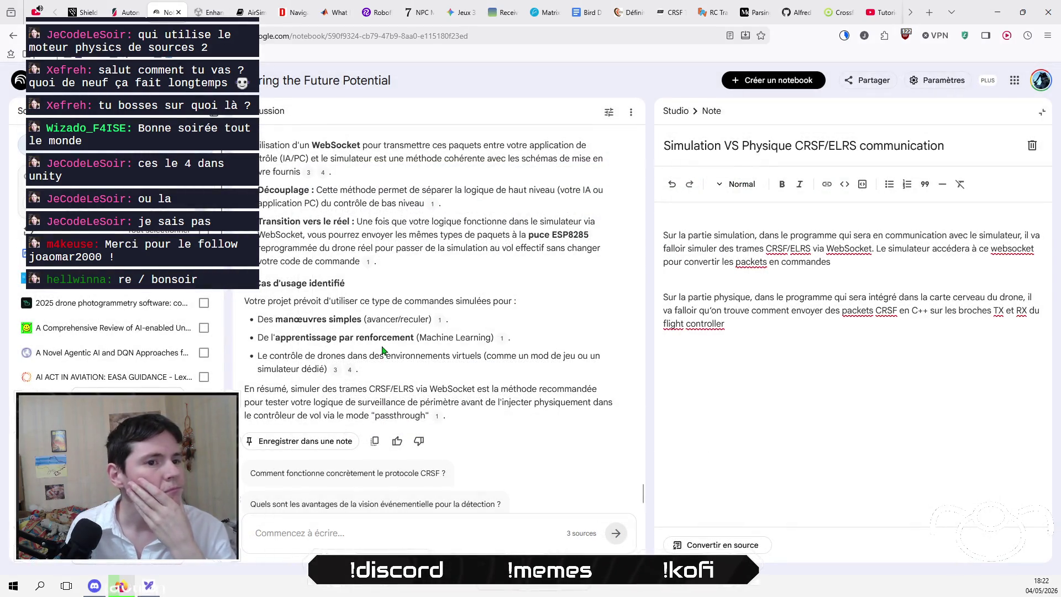
- Close the 7 Days to Die mods page tab, bringing up the Gemini chat
{"action": "scroll", "coordinate": [106, 359], "scroll_direction": "down", "scroll_amount": 5}
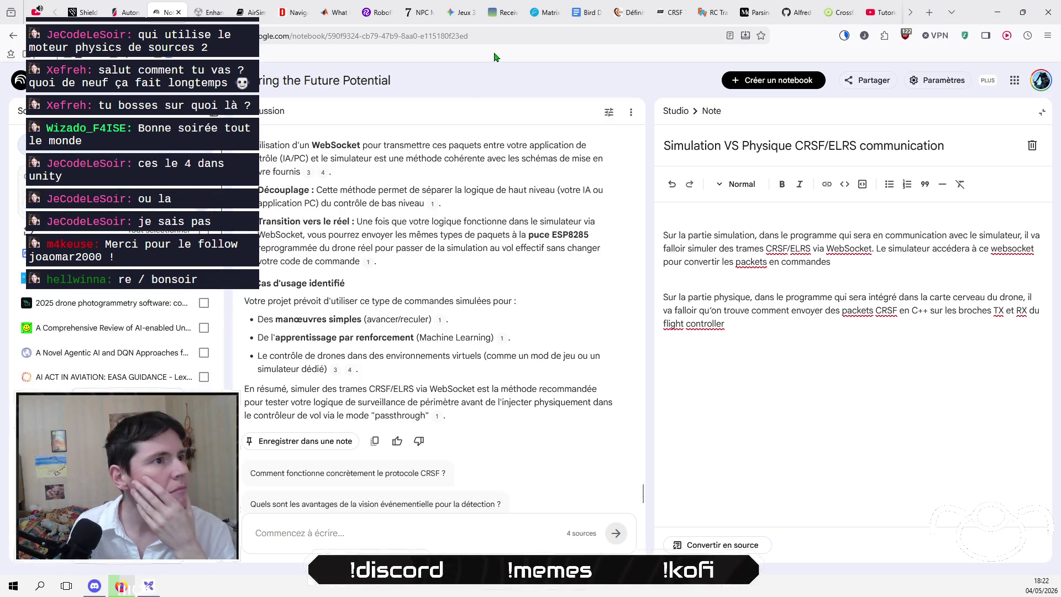
{"action": "left_click", "coordinate": [420, 13]}
{"action": "left_click", "coordinate": [431, 13]}
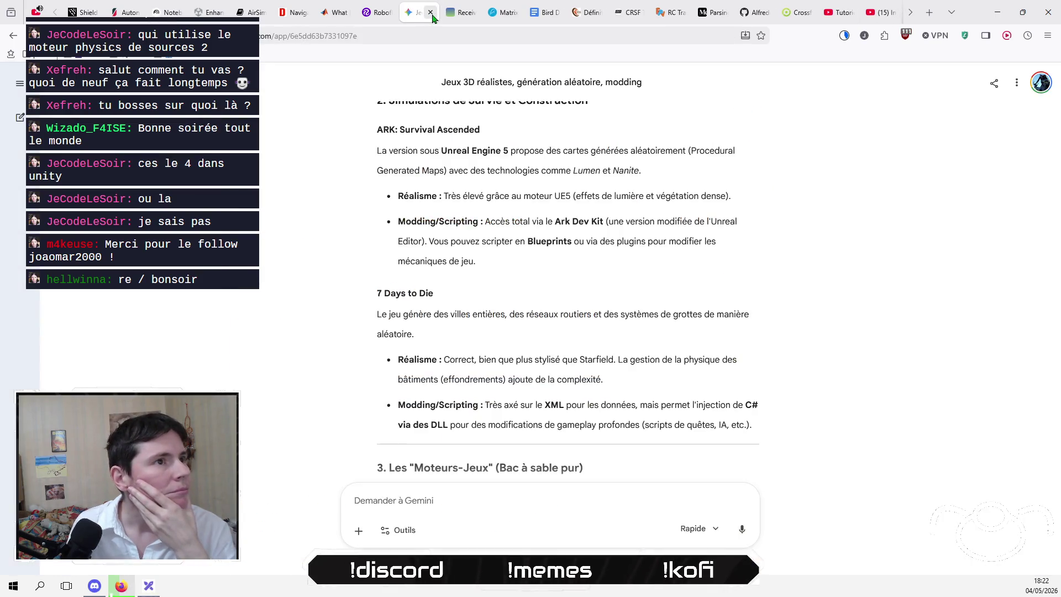
- Glance at Roboflow Universe, then check the SLAM FAQ page's address and close that tab
{"action": "left_click", "coordinate": [394, 16]}
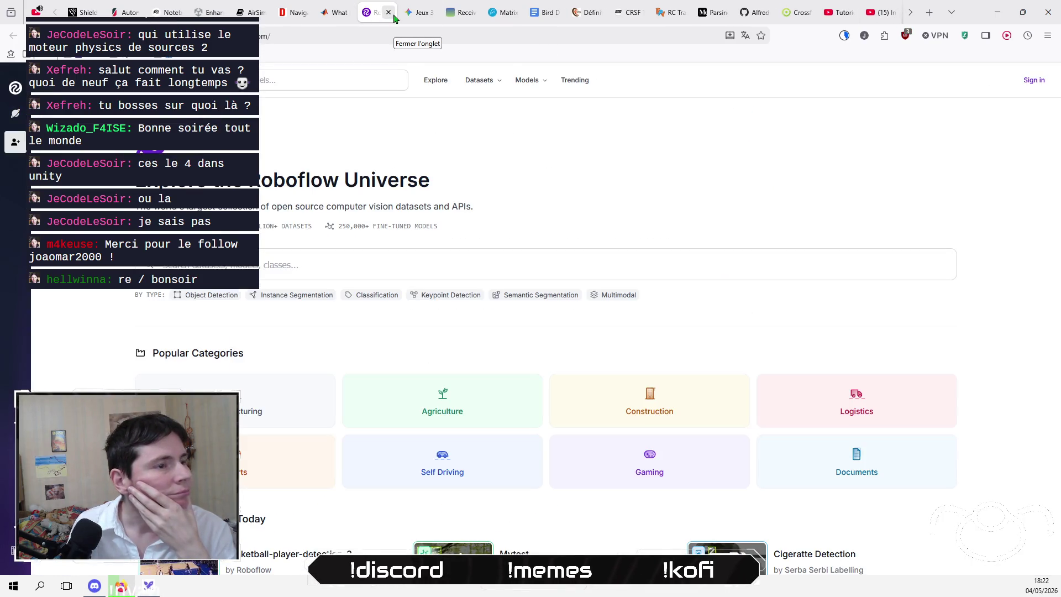
{"action": "left_click", "coordinate": [334, 13]}
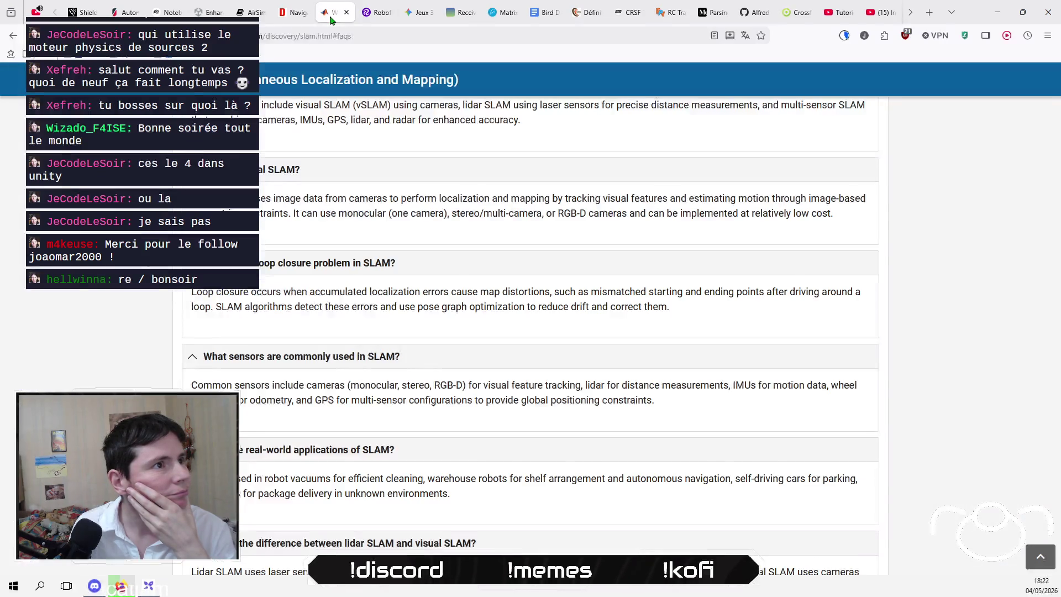
{"action": "left_click", "coordinate": [260, 38]}
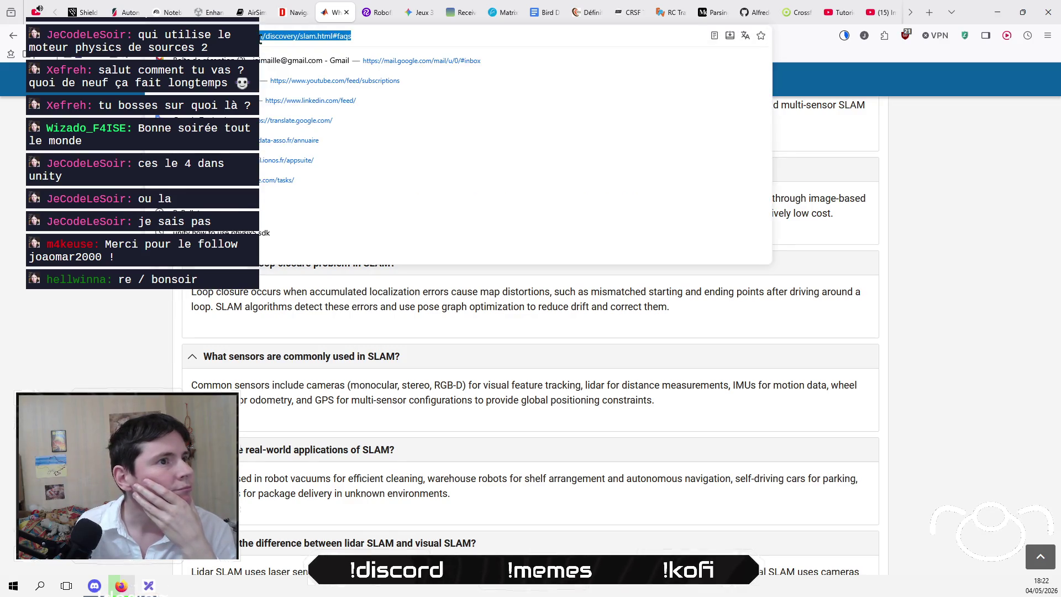
{"action": "left_click", "coordinate": [347, 12]}
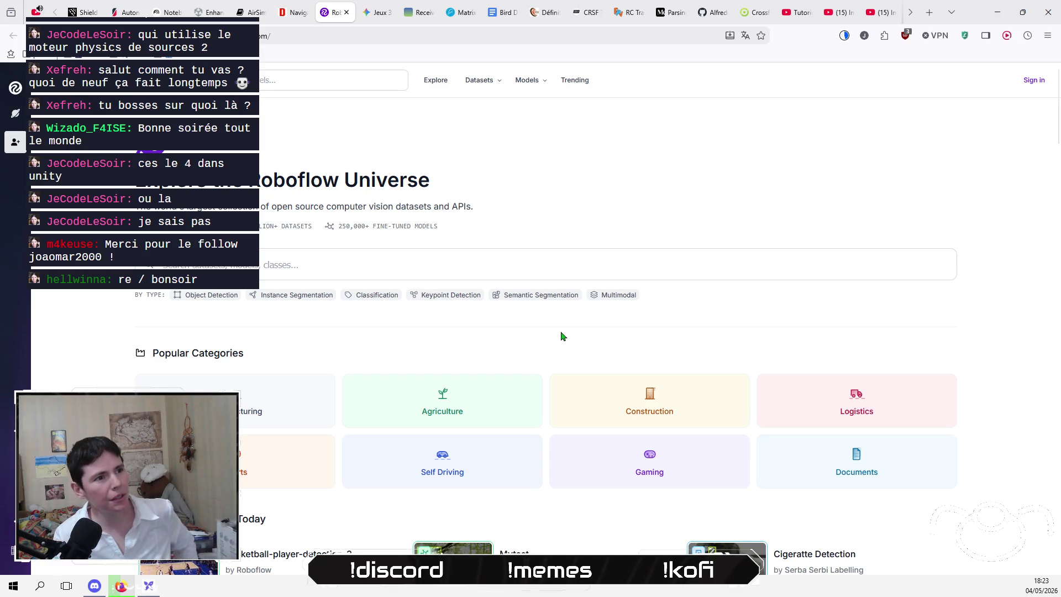
{"action": "scroll", "coordinate": [563, 336], "scroll_direction": "down", "scroll_amount": 2}
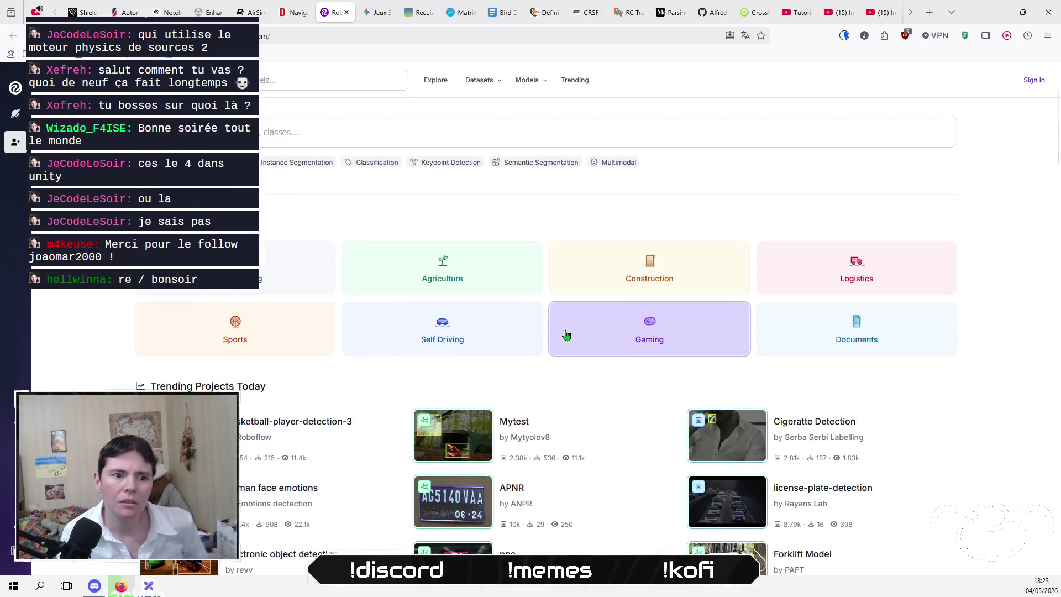
{"action": "scroll", "coordinate": [547, 331], "scroll_direction": "down", "scroll_amount": 4}
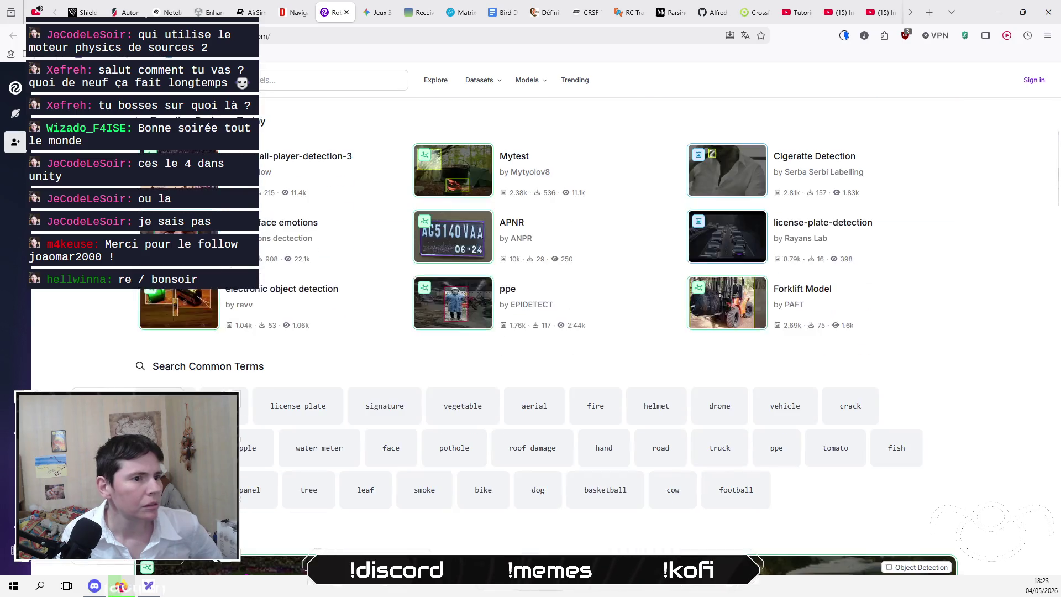
{"action": "scroll", "coordinate": [546, 326], "scroll_direction": "down", "scroll_amount": 4}
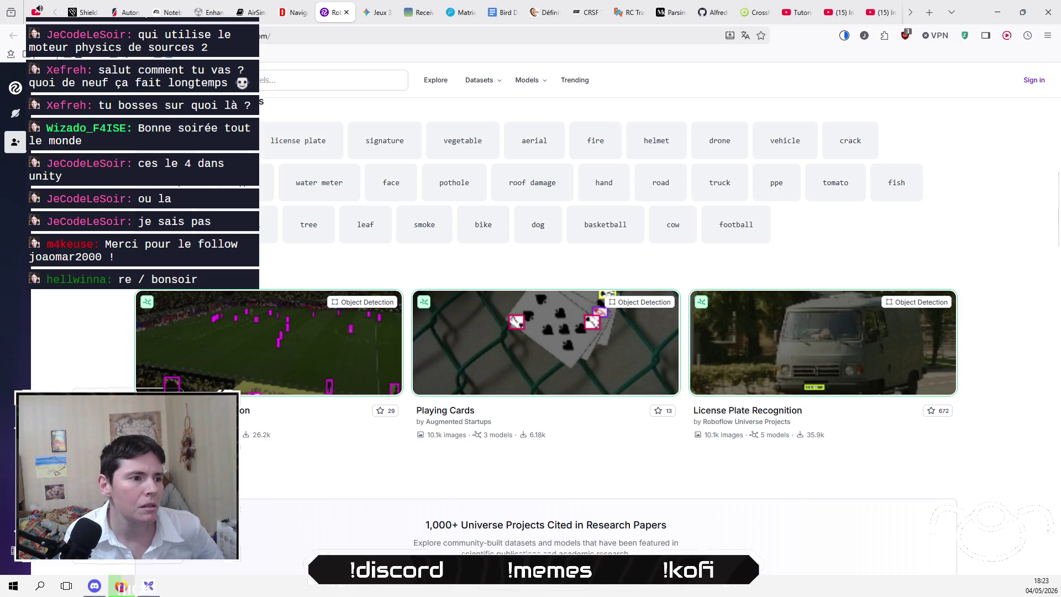
{"action": "scroll", "coordinate": [546, 331], "scroll_direction": "down", "scroll_amount": 5}
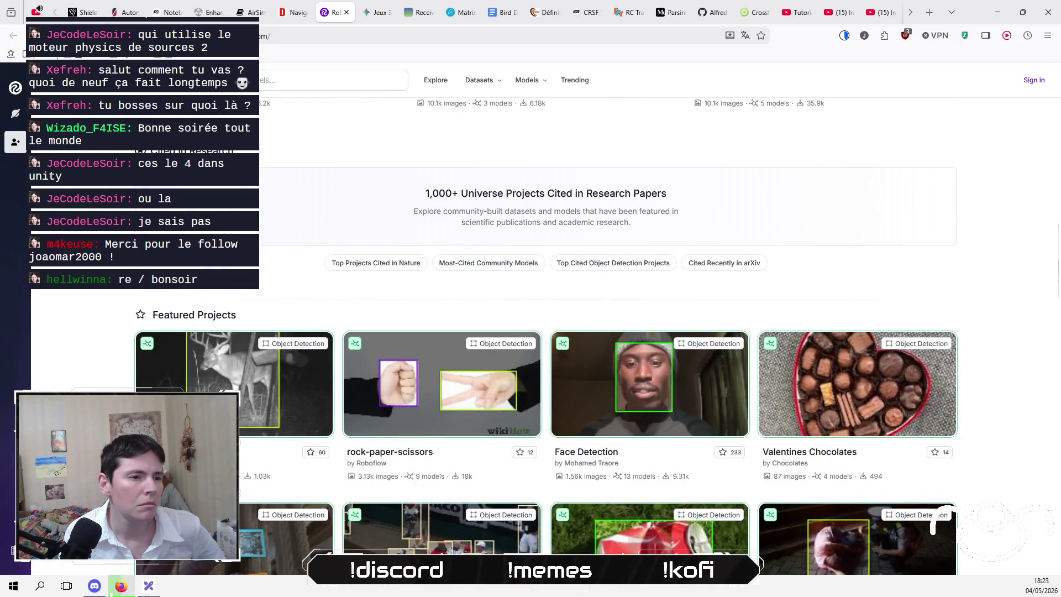
{"action": "scroll", "coordinate": [546, 337], "scroll_direction": "down", "scroll_amount": 7}
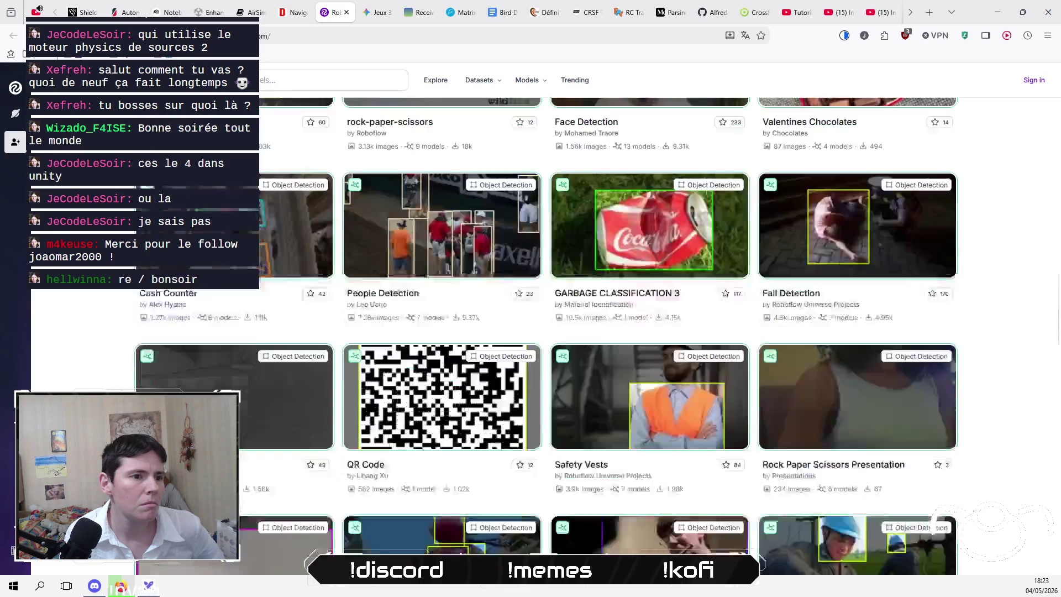
{"action": "scroll", "coordinate": [546, 336], "scroll_direction": "down", "scroll_amount": 8}
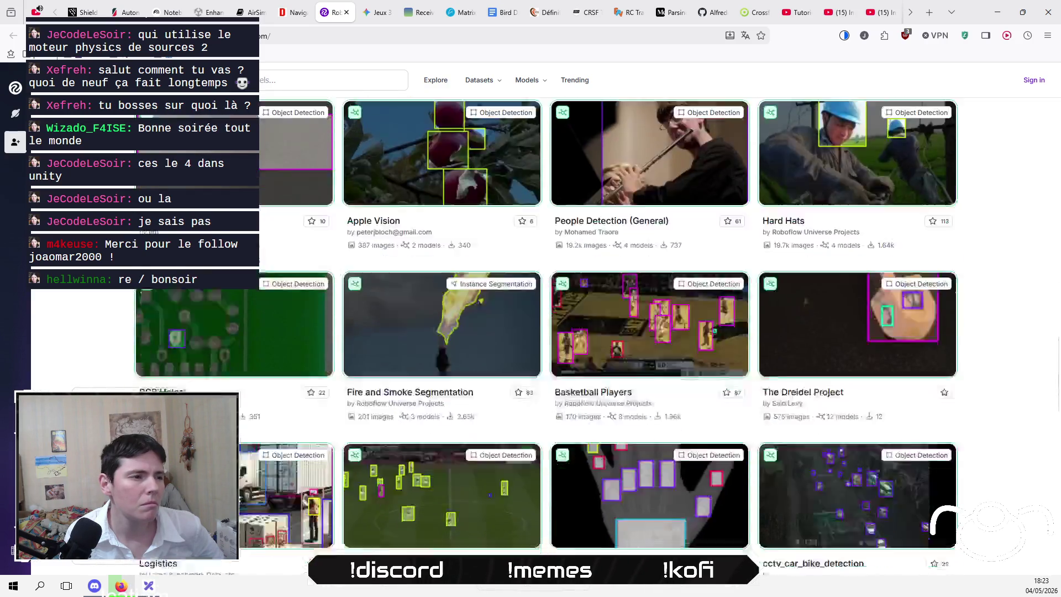
{"action": "scroll", "coordinate": [546, 337], "scroll_direction": "down", "scroll_amount": 7}
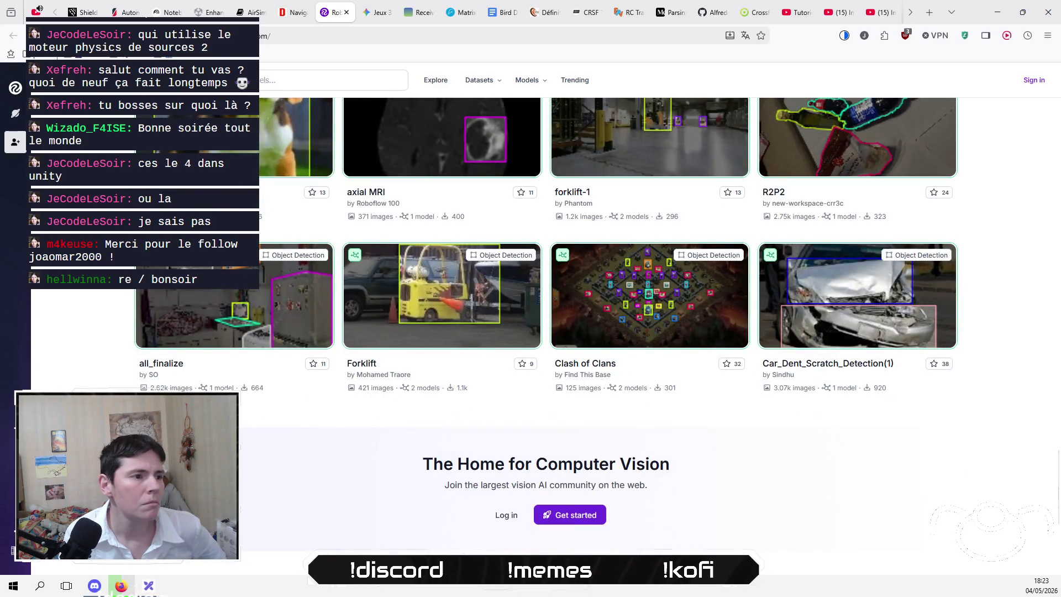
{"action": "scroll", "coordinate": [592, 531], "scroll_direction": "down", "scroll_amount": 3}
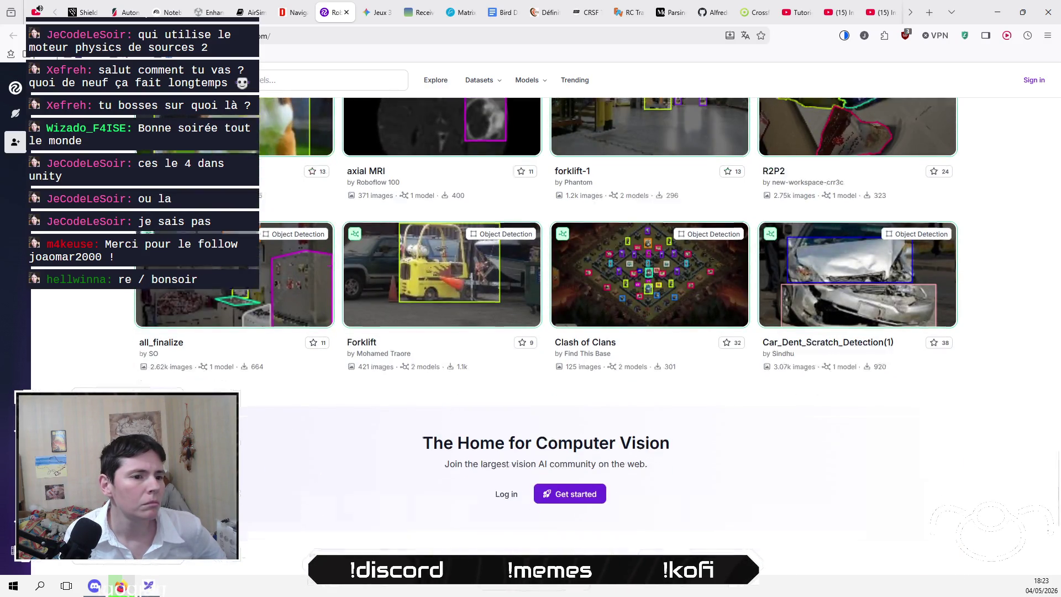
{"action": "scroll", "coordinate": [593, 531], "scroll_direction": "up", "scroll_amount": 8}
{"action": "scroll", "coordinate": [546, 337], "scroll_direction": "up", "scroll_amount": 20}
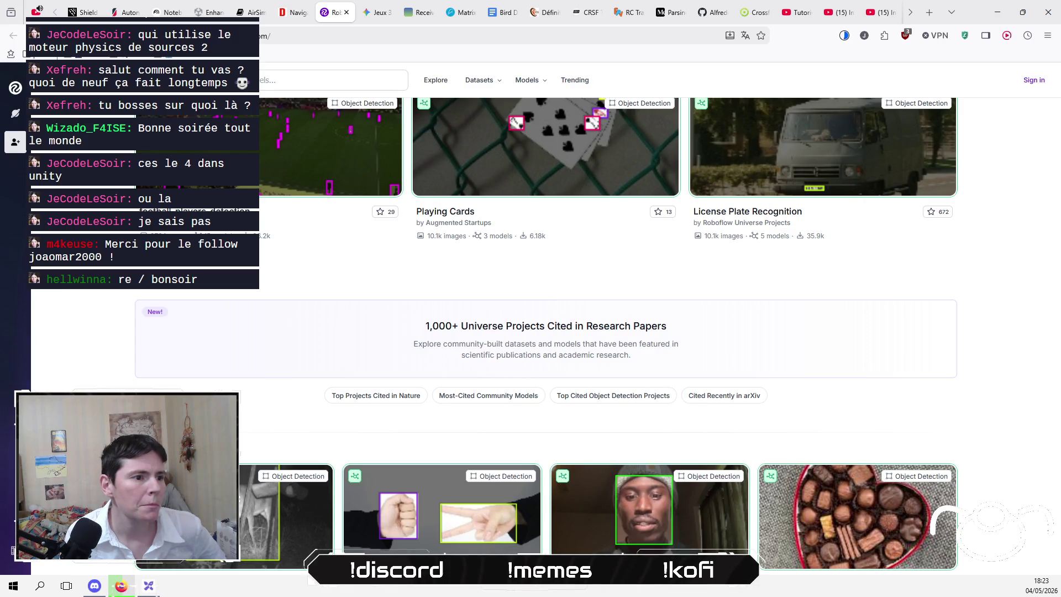
{"action": "scroll", "coordinate": [546, 336], "scroll_direction": "up", "scroll_amount": 7}
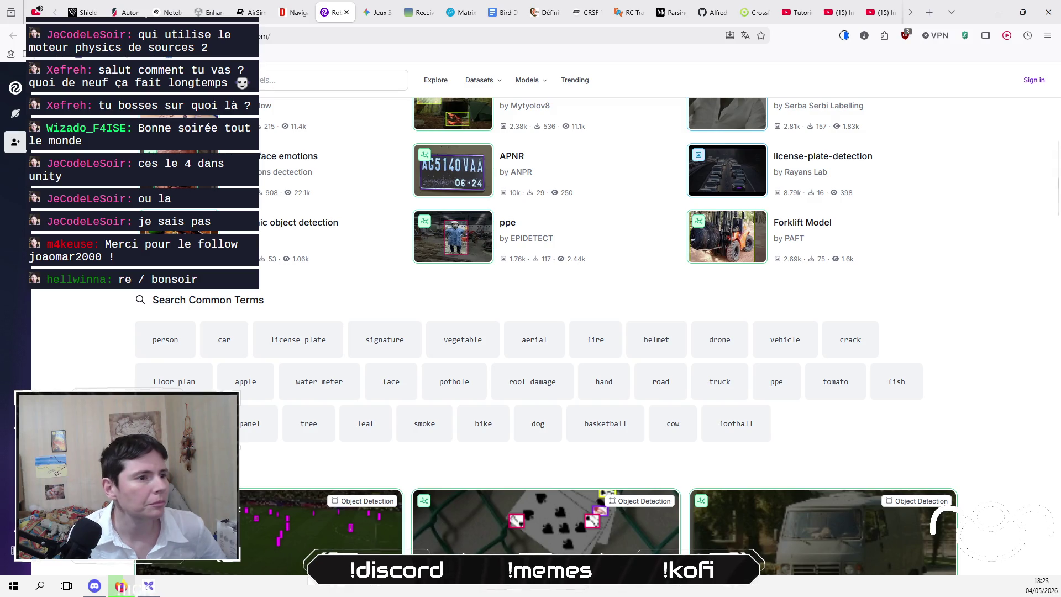
{"action": "scroll", "coordinate": [557, 218], "scroll_direction": "up", "scroll_amount": 8}
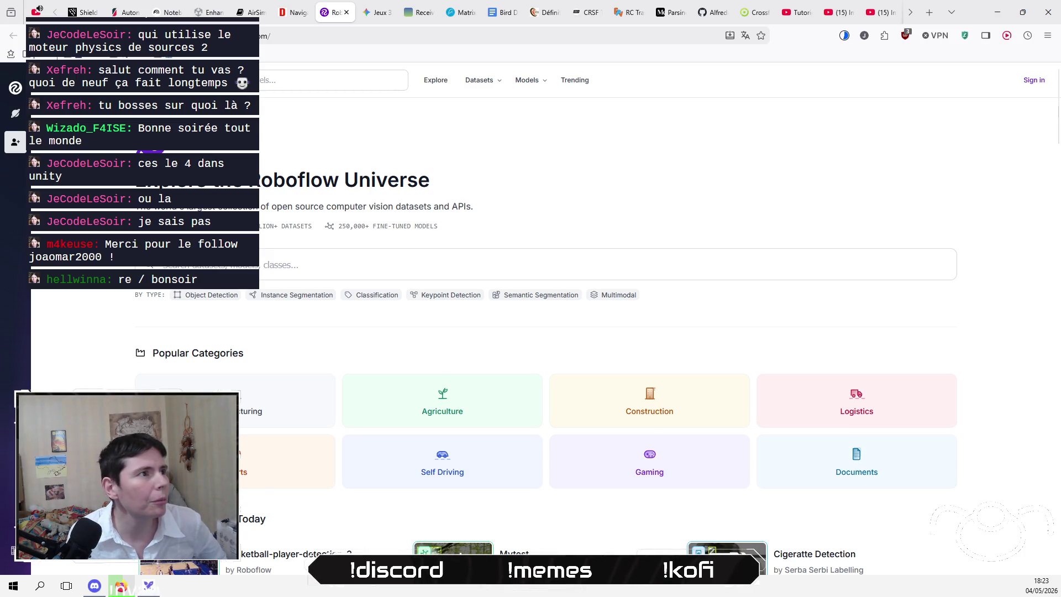
- Reopen the two recently closed tabs with 'Rouvrir l'onglet fermé'
{"action": "right_click", "coordinate": [335, 16]}
{"action": "left_click", "coordinate": [374, 333]}
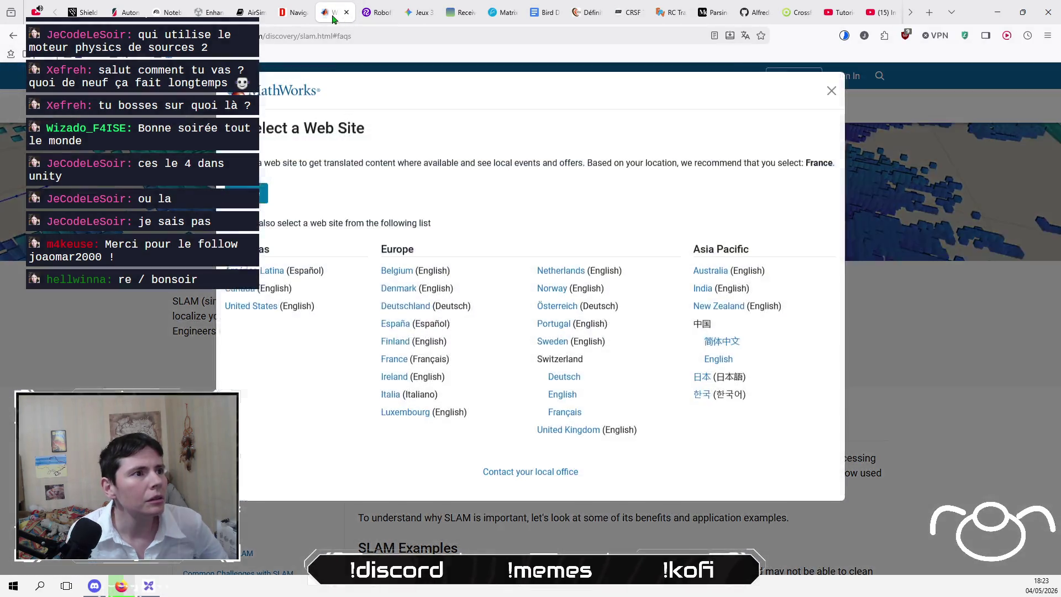
{"action": "right_click", "coordinate": [326, 14]}
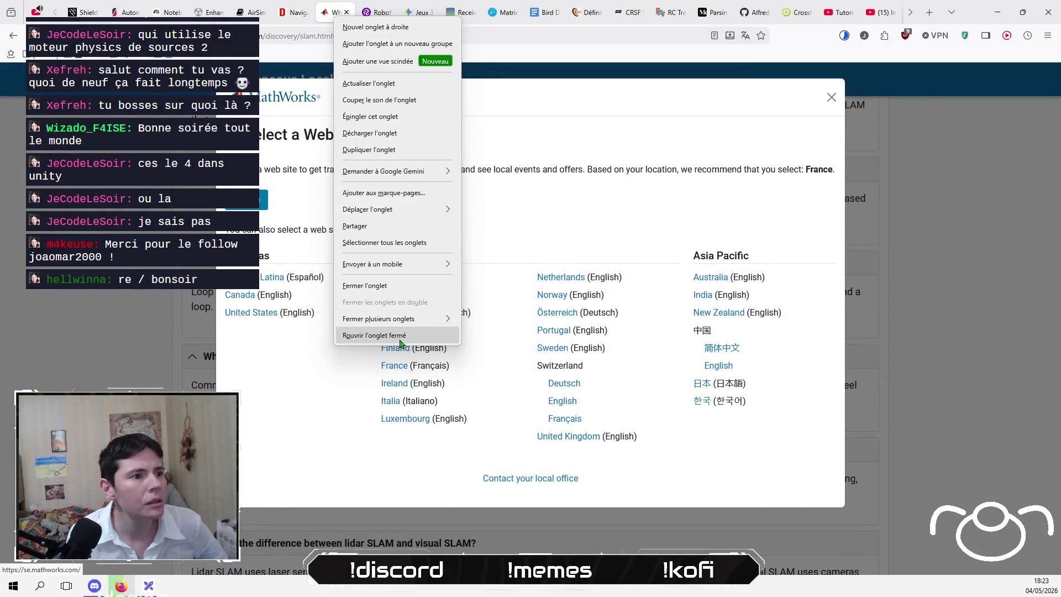
{"action": "left_click", "coordinate": [398, 334]}
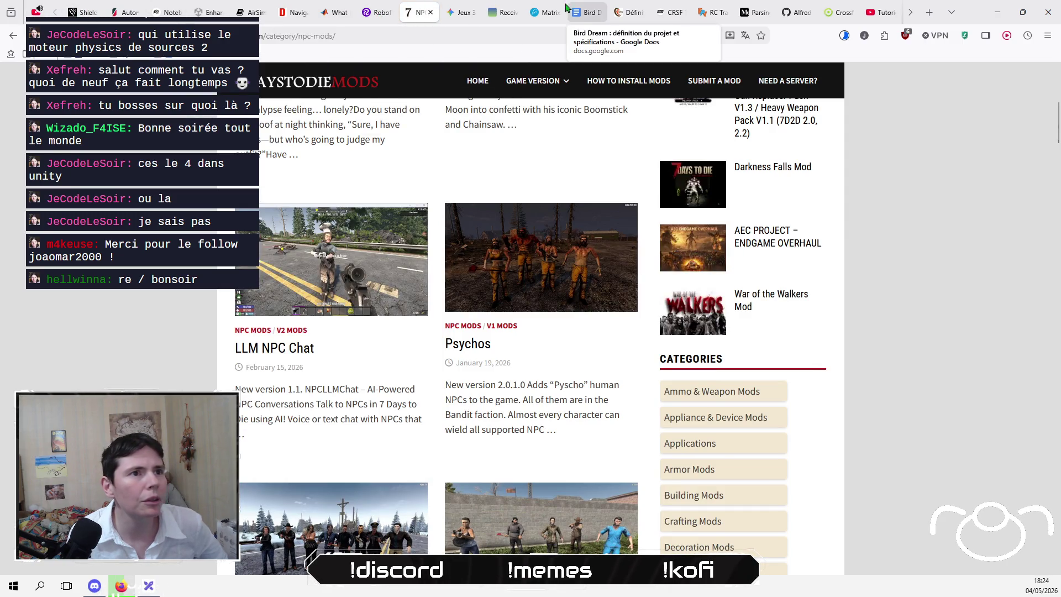
- Cycle through the Bird Dream document, FPV shop and 7 Days to Die tabs to the Gemini 3D-games chat
{"action": "left_click", "coordinate": [582, 16]}
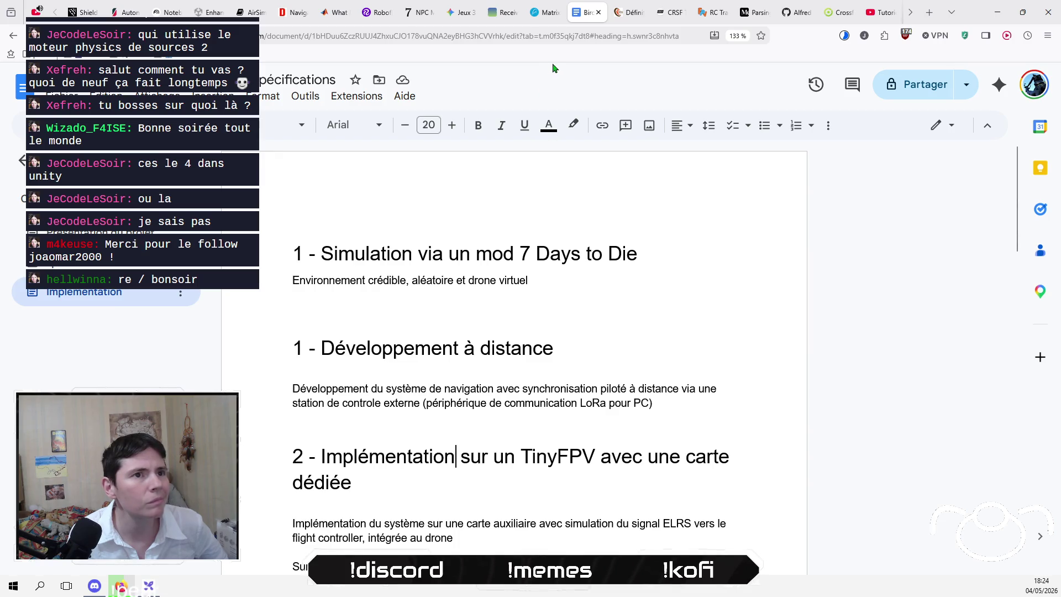
{"action": "left_click", "coordinate": [547, 14]}
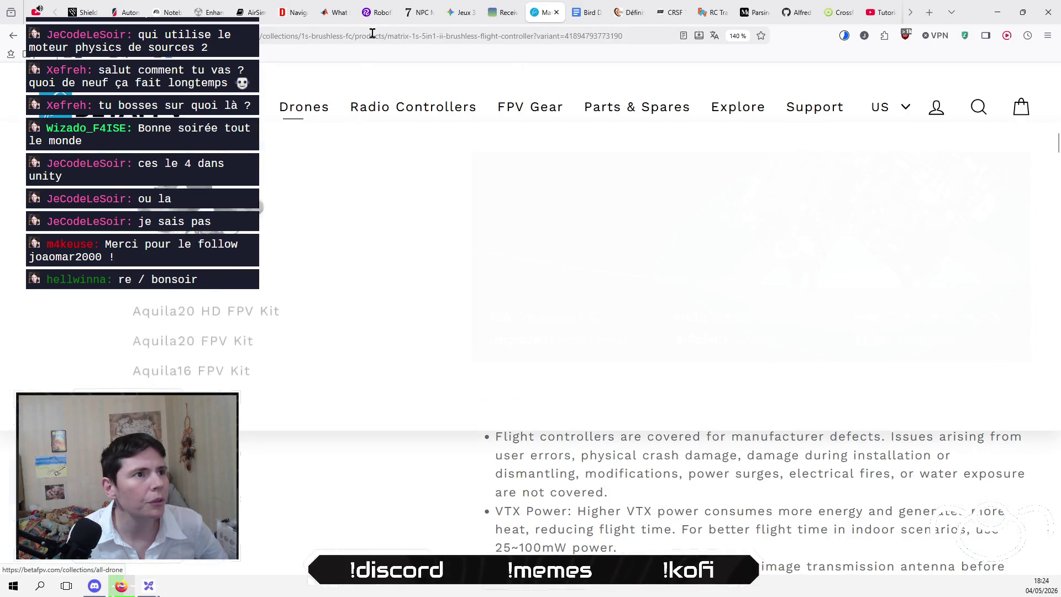
{"action": "left_click", "coordinate": [416, 16]}
{"action": "left_click", "coordinate": [463, 17]}
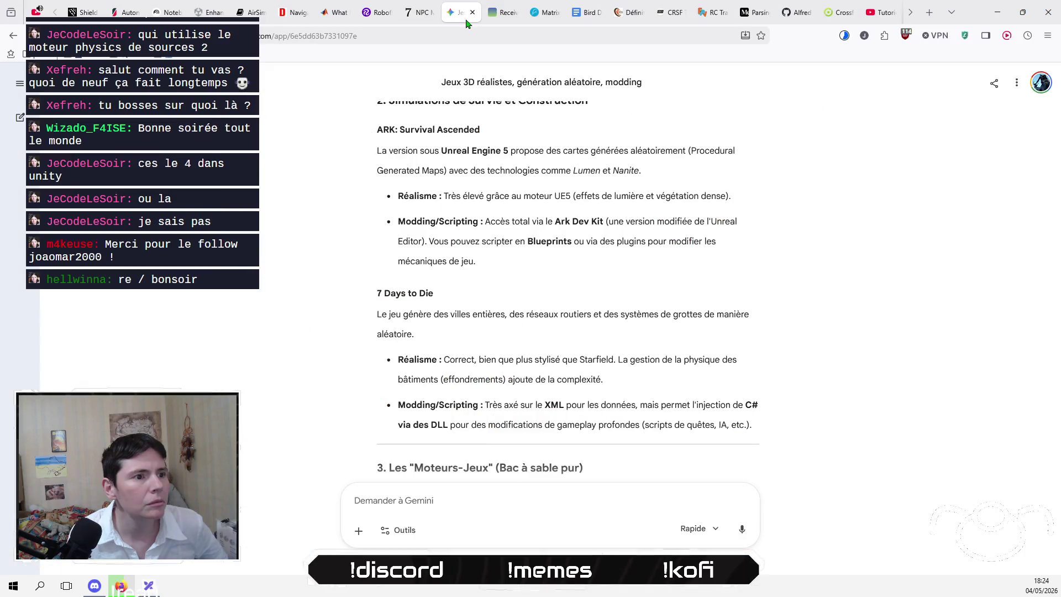
- Find the Google Maps 3D-model import source in the drone notebook and open its video on YouTube
{"action": "left_click", "coordinate": [157, 14]}
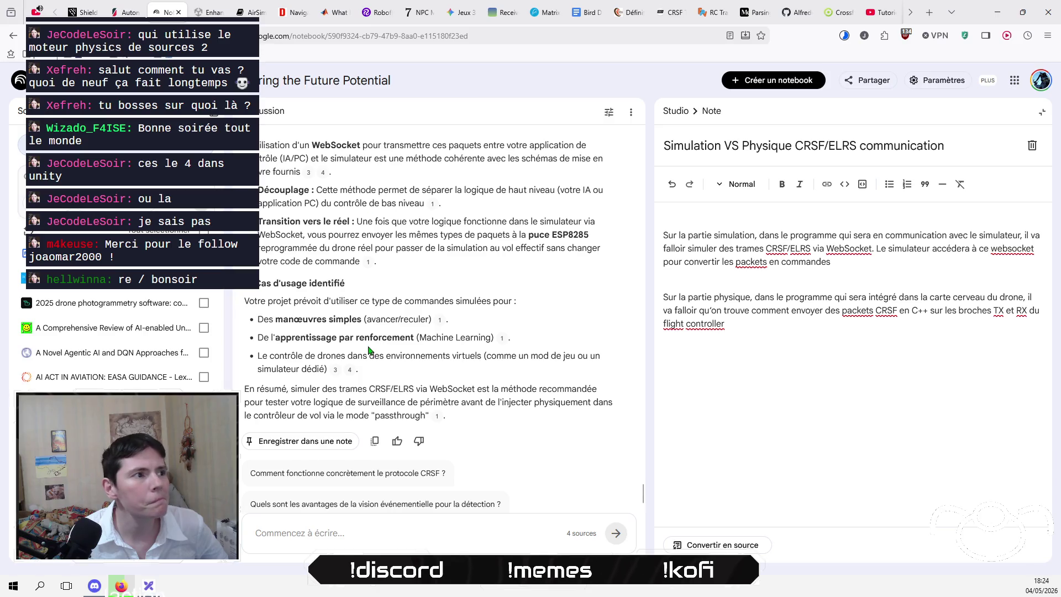
{"action": "scroll", "coordinate": [111, 332], "scroll_direction": "down", "scroll_amount": 5}
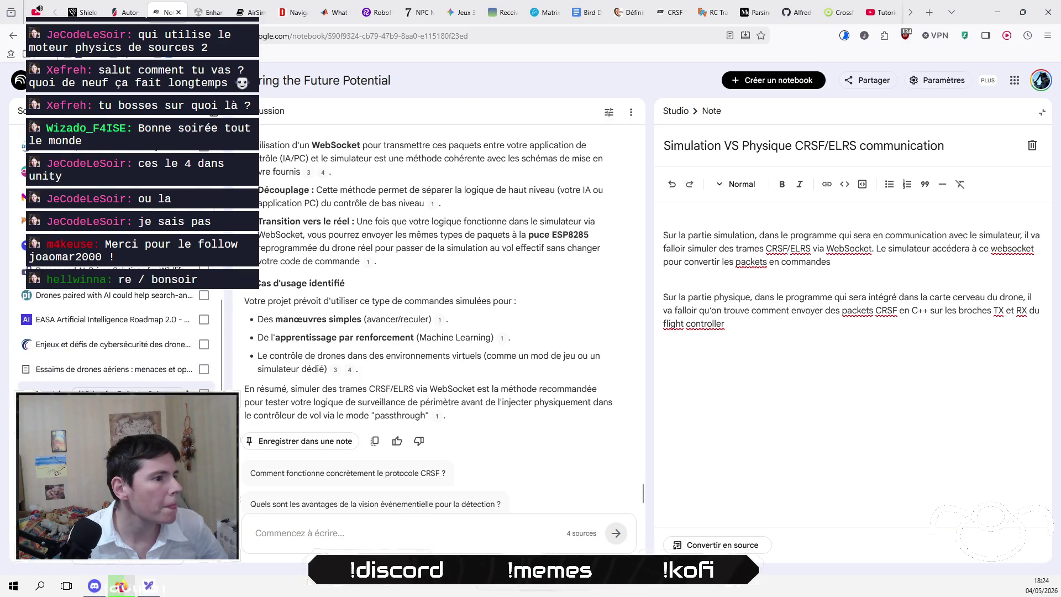
{"action": "scroll", "coordinate": [110, 334], "scroll_direction": "down", "scroll_amount": 3}
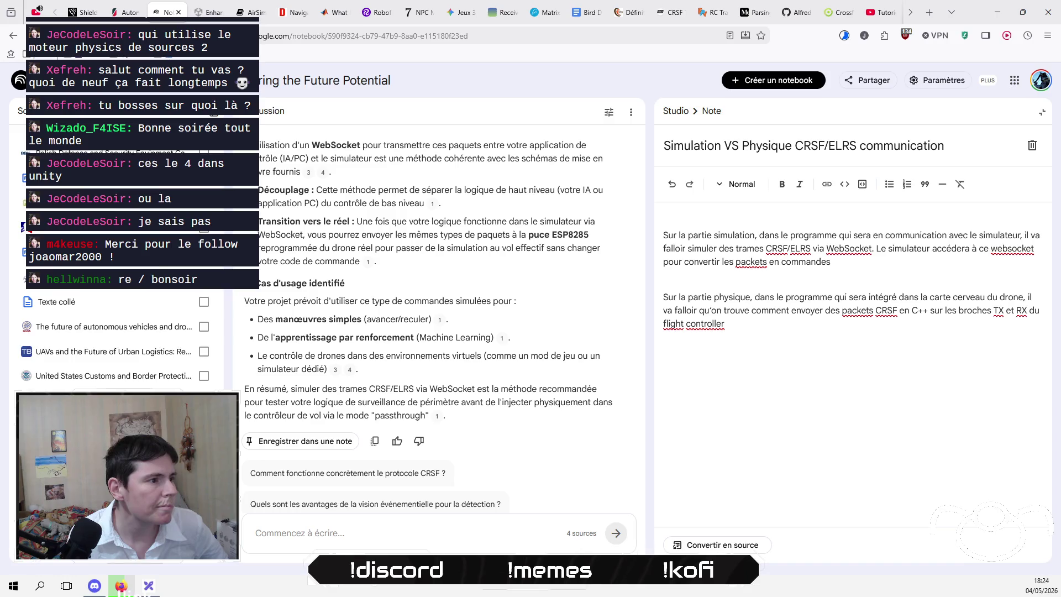
{"action": "scroll", "coordinate": [117, 342], "scroll_direction": "down", "scroll_amount": 5}
{"action": "scroll", "coordinate": [117, 339], "scroll_direction": "up", "scroll_amount": 10}
{"action": "scroll", "coordinate": [116, 339], "scroll_direction": "up", "scroll_amount": 8}
{"action": "scroll", "coordinate": [117, 336], "scroll_direction": "up", "scroll_amount": 1}
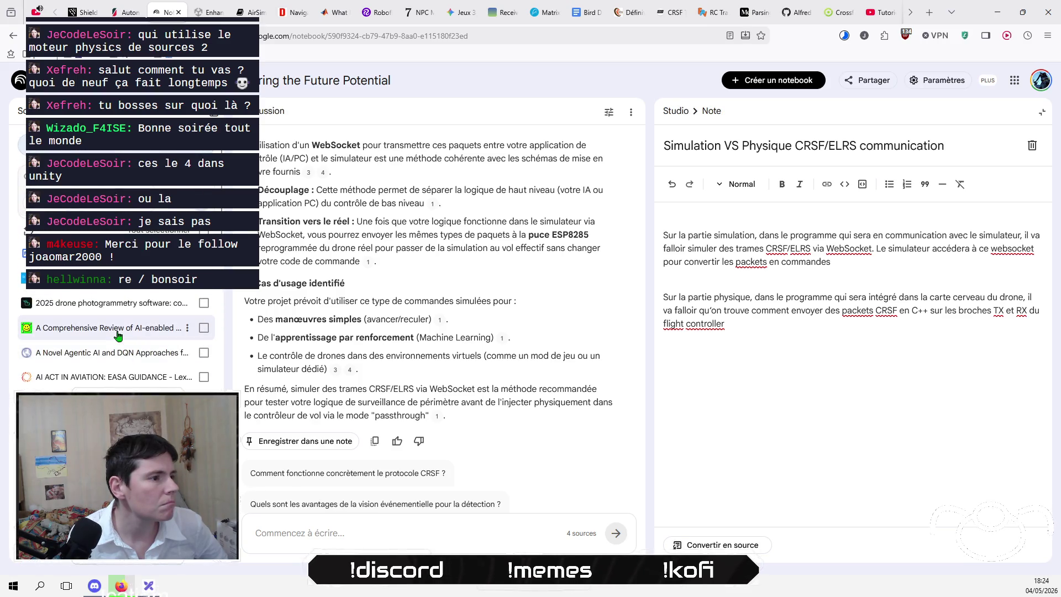
{"action": "scroll", "coordinate": [118, 335], "scroll_direction": "down", "scroll_amount": 4}
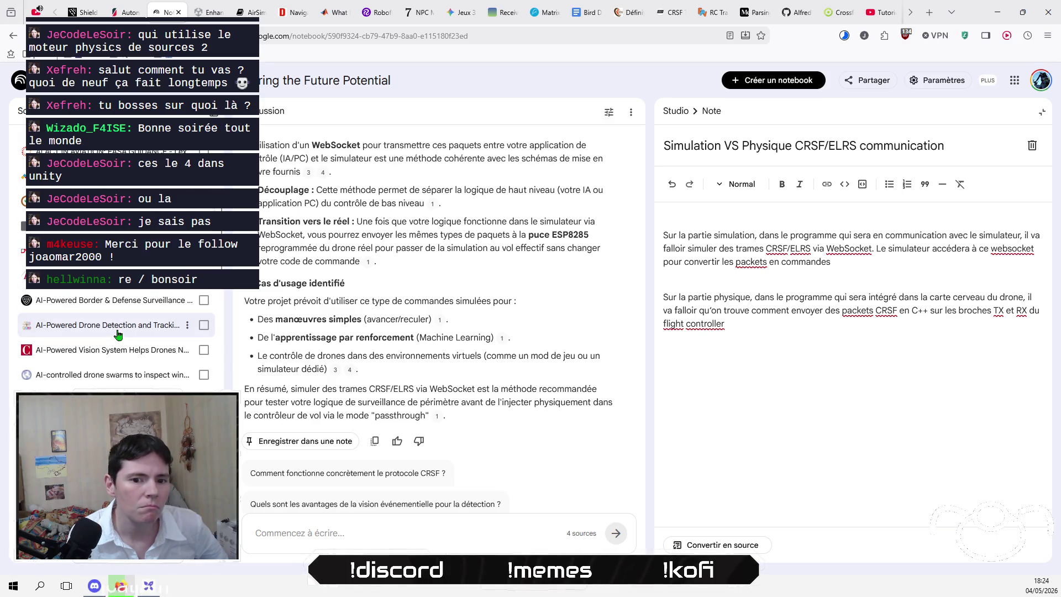
{"action": "scroll", "coordinate": [118, 334], "scroll_direction": "down", "scroll_amount": 6}
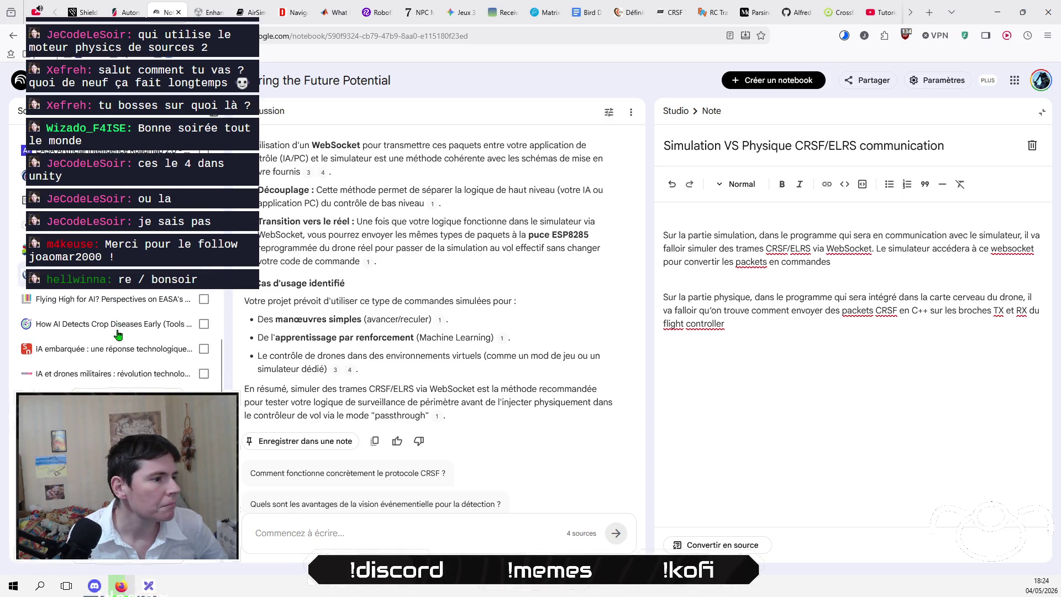
{"action": "left_click", "coordinate": [110, 249]}
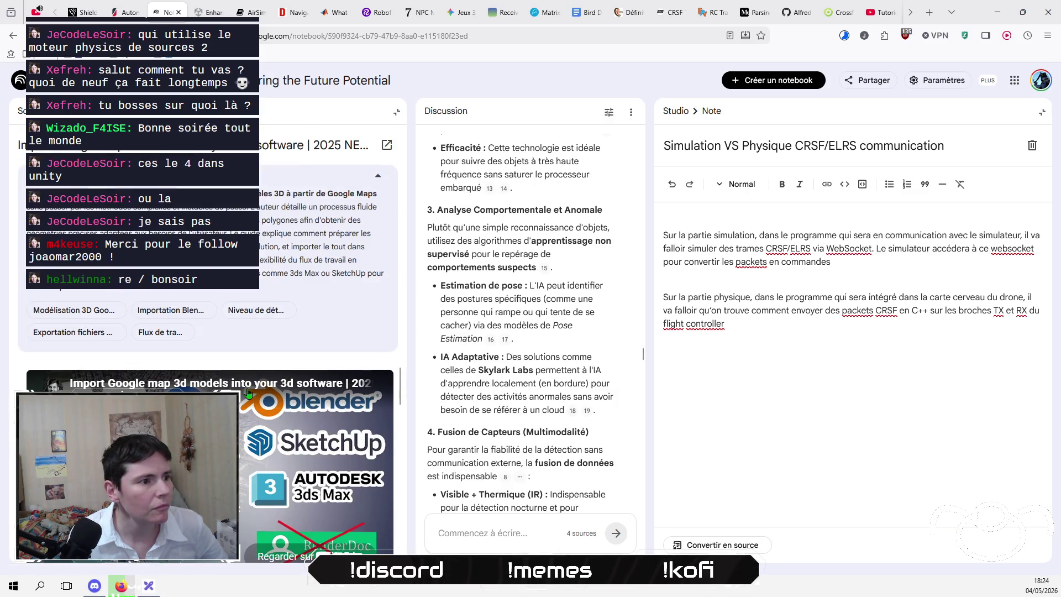
{"action": "left_click", "coordinate": [250, 386]}
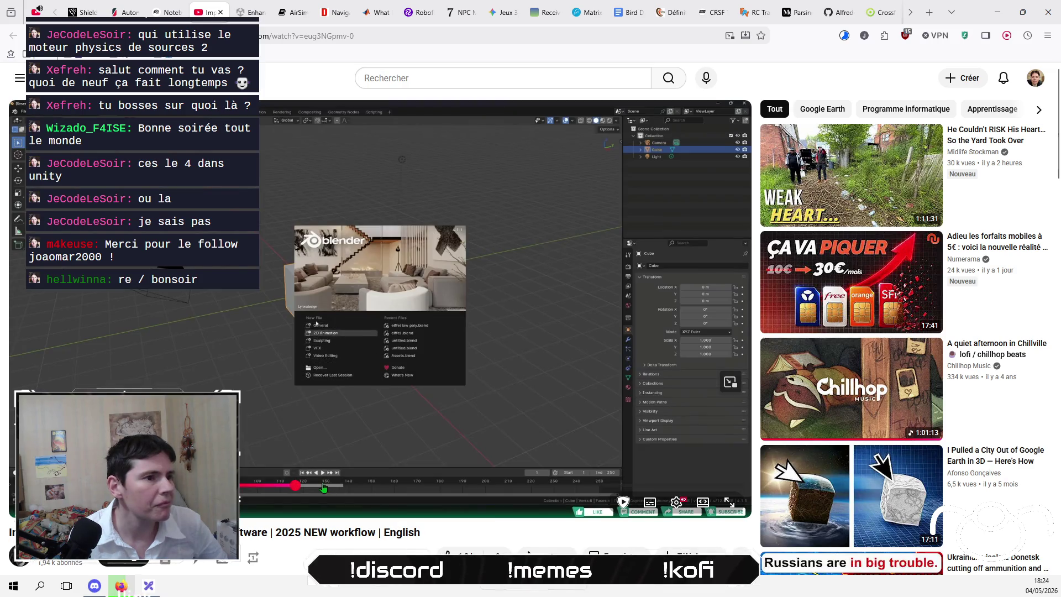
- Seek the tutorial forward past the Paris and Blender scenes to its export step
{"action": "key", "text": "l"}
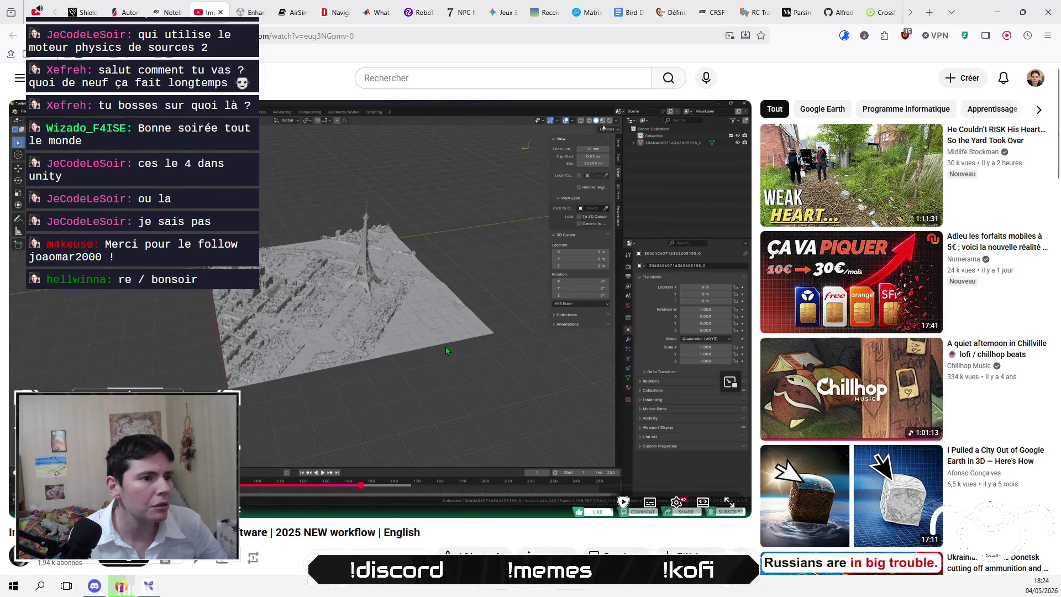
{"action": "key", "text": "Right"}
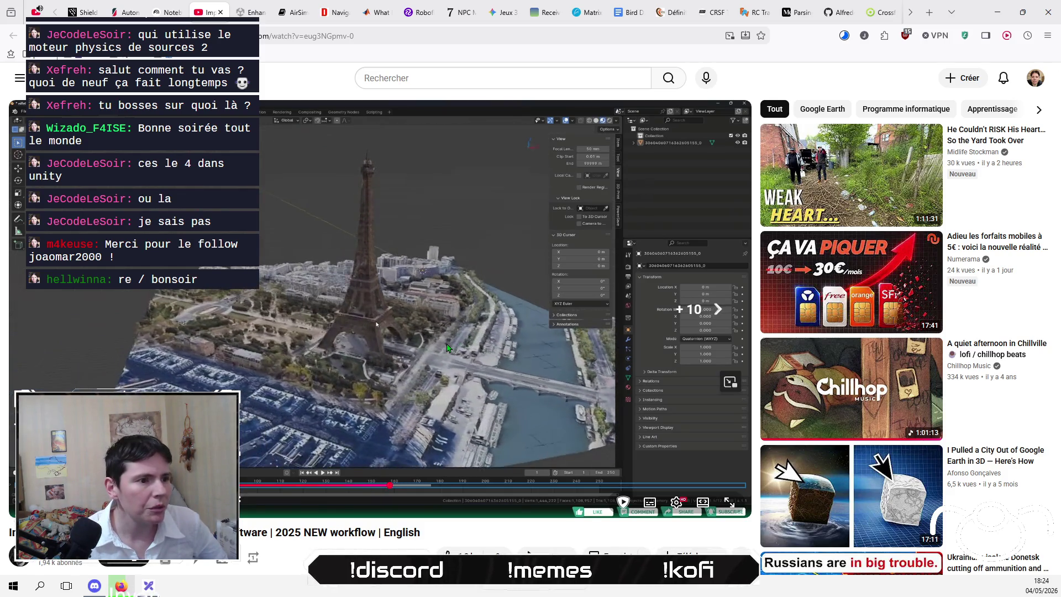
{"action": "key", "text": "Right"}
{"action": "key", "text": "Right"}
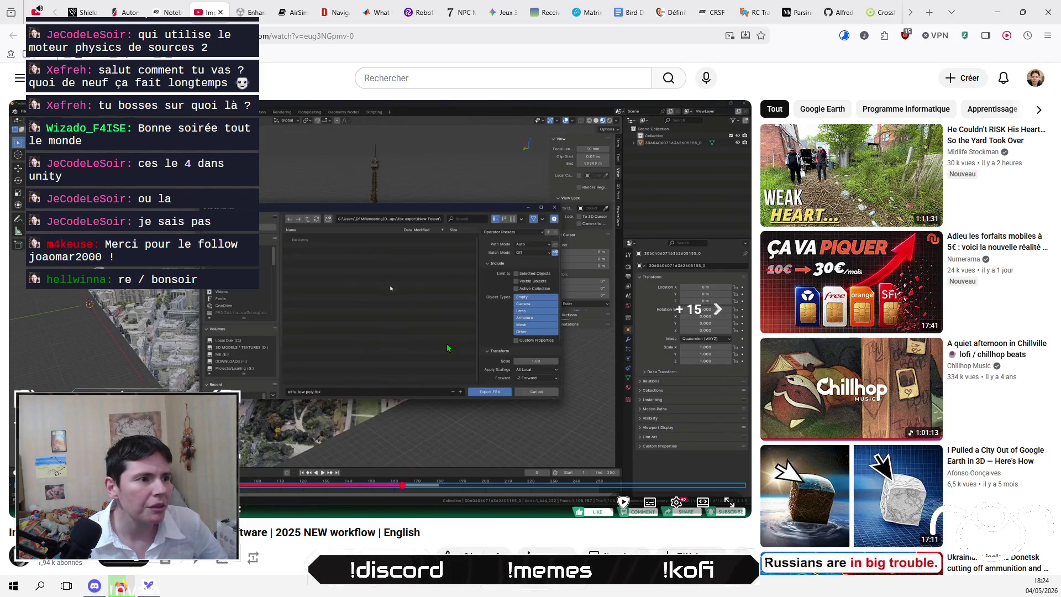
{"action": "key", "text": "Right"}
{"action": "key", "text": "Right"}
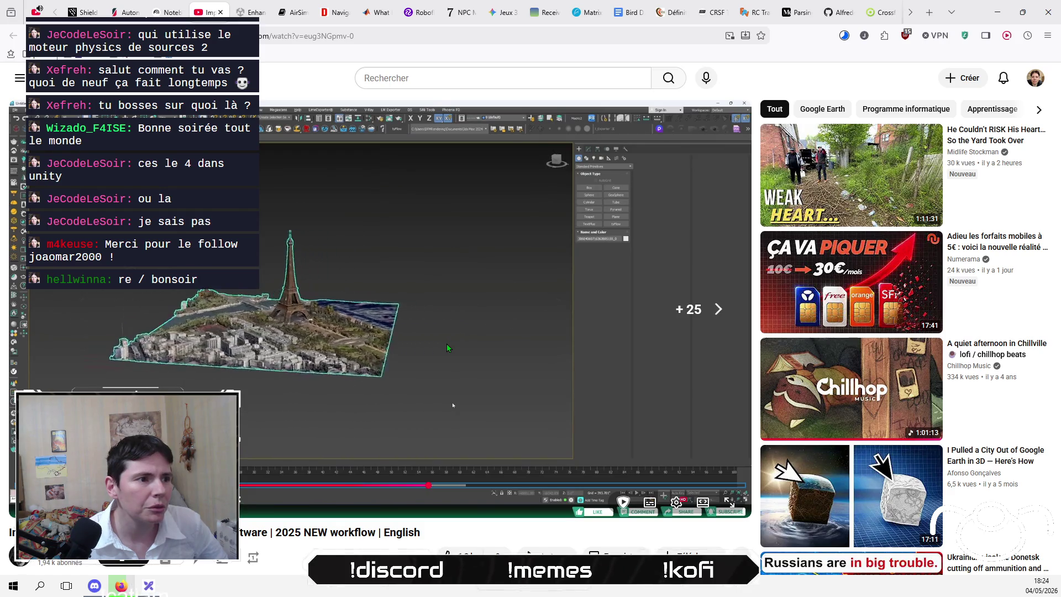
{"action": "key", "text": "Right"}
{"action": "key", "text": "Right"}
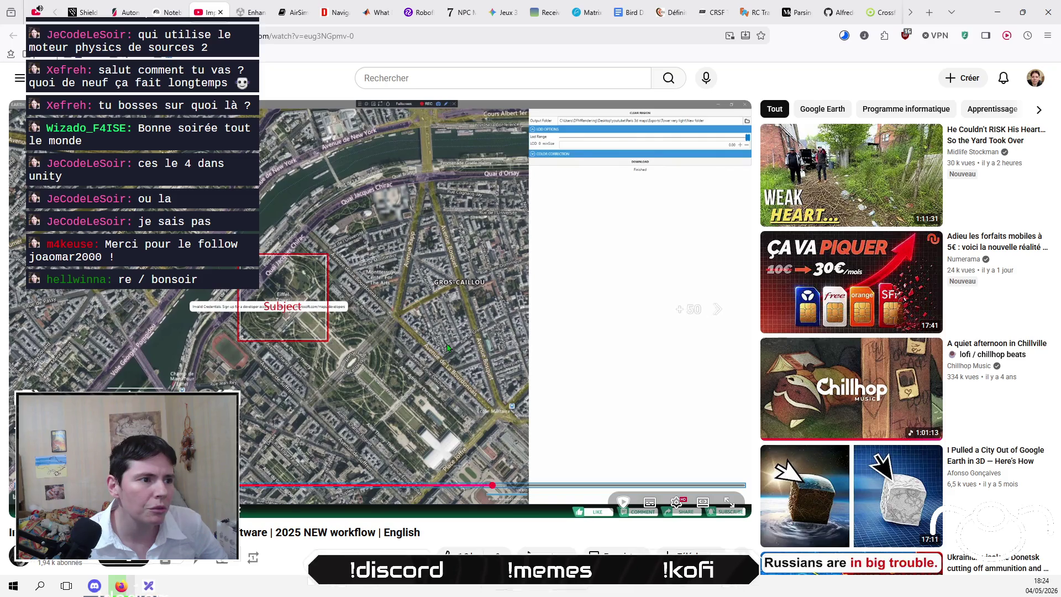
{"action": "key", "text": "Right"}
{"action": "key", "text": "Right"}
{"action": "key", "text": "Right"}
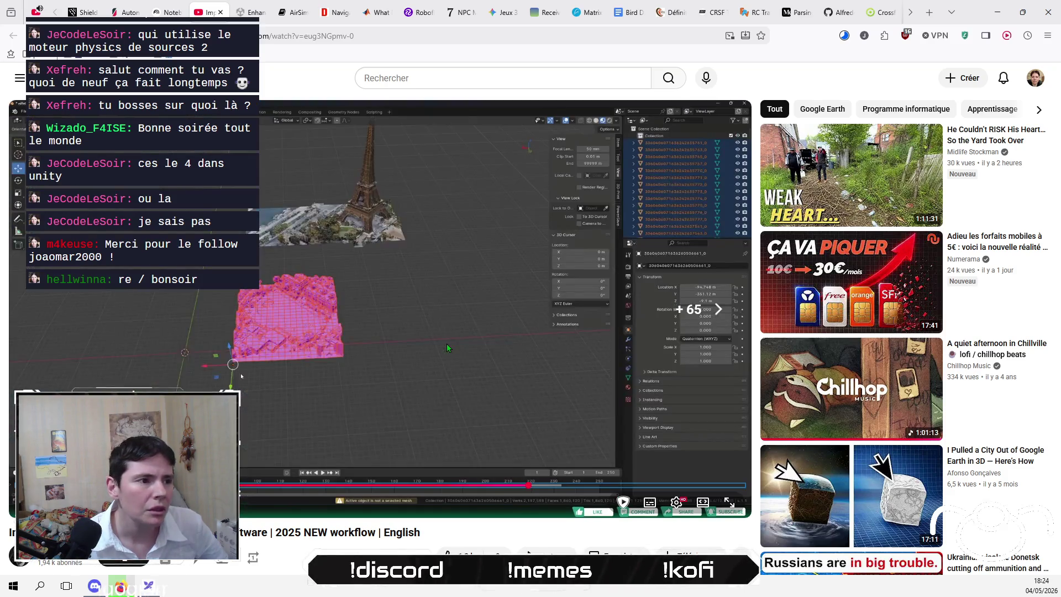
{"action": "key", "text": "Right"}
{"action": "key", "text": "Right"}
{"action": "key", "text": "Right"}
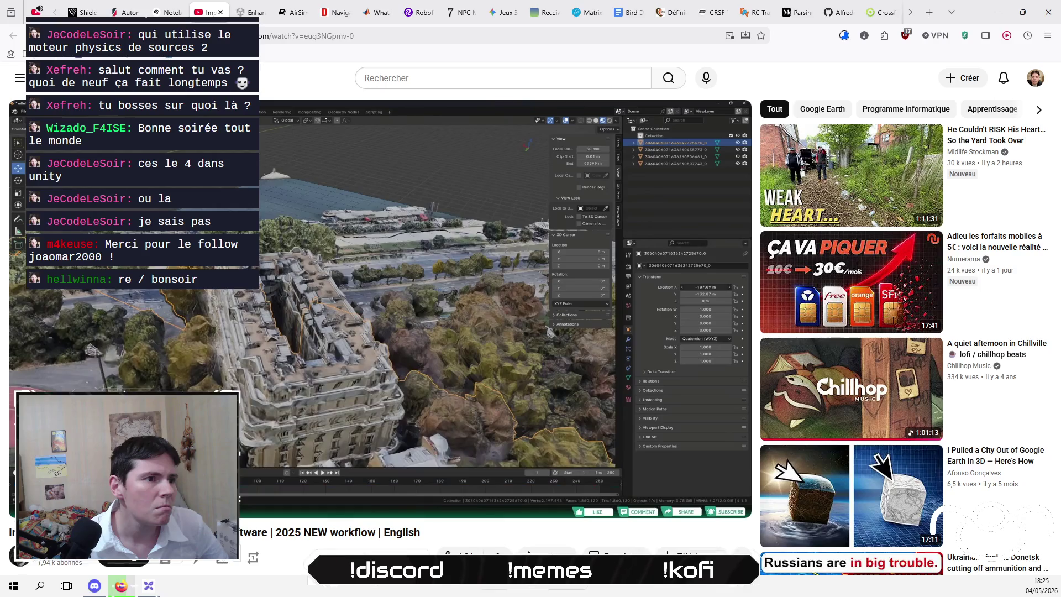
{"action": "key", "text": "Right"}
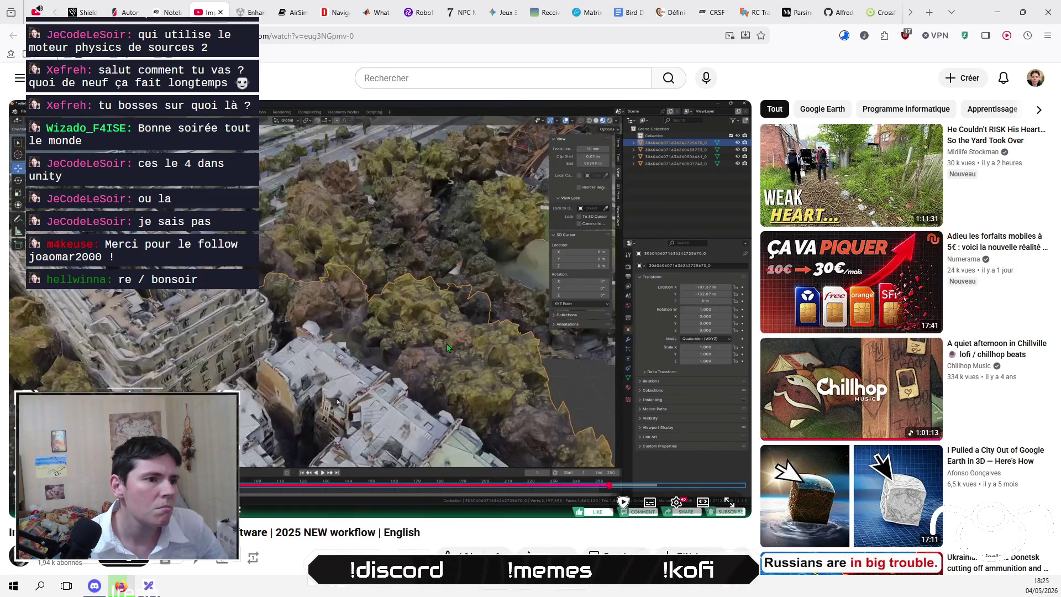
{"action": "key", "text": "Right"}
{"action": "key", "text": "Right"}
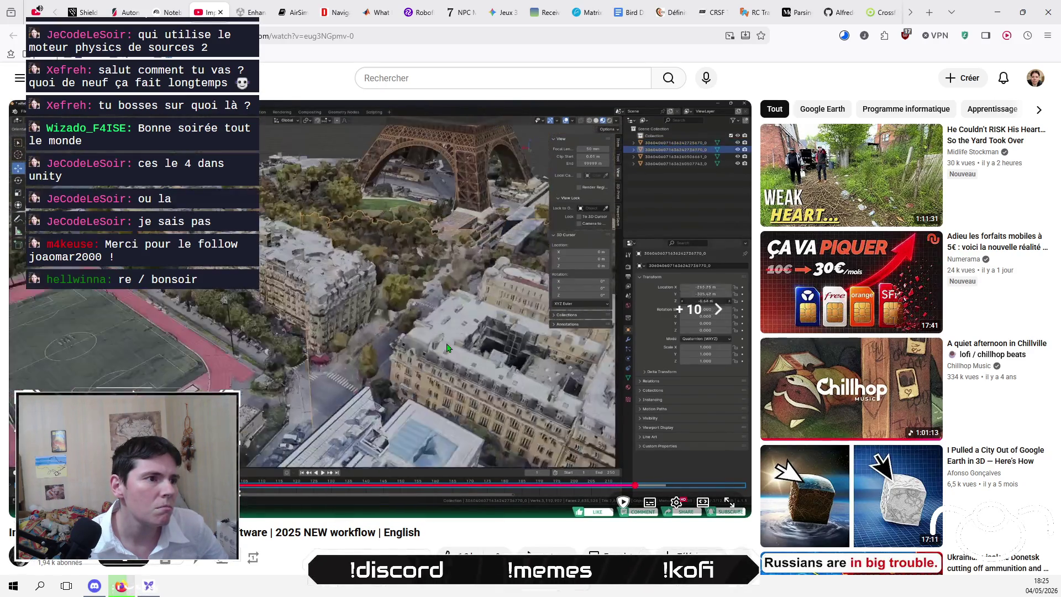
{"action": "key", "text": "Right"}
{"action": "key", "text": "Right"}
{"action": "key", "text": "Right"}
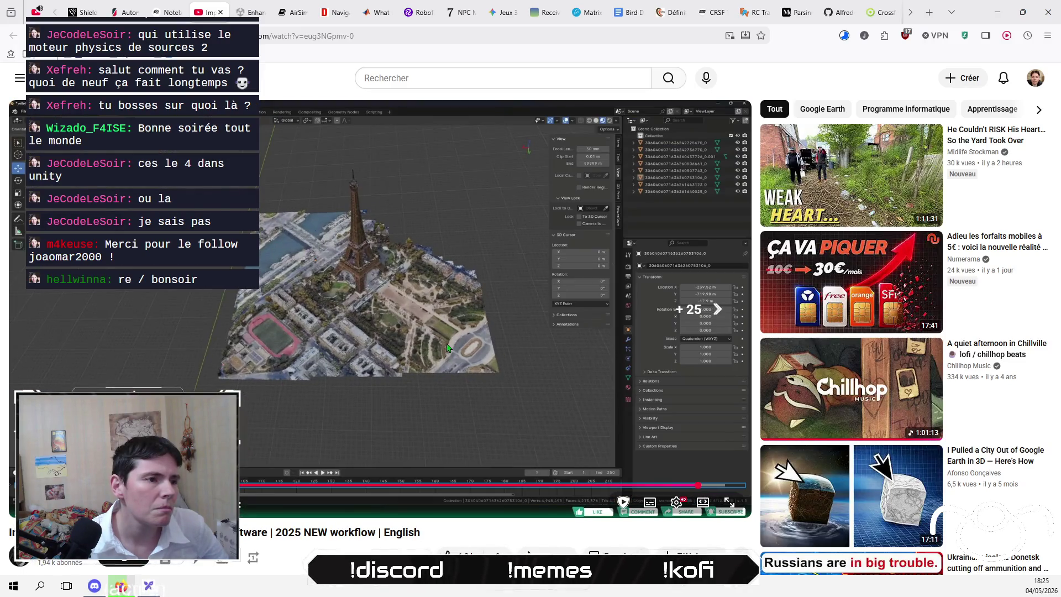
{"action": "key", "text": "Right"}
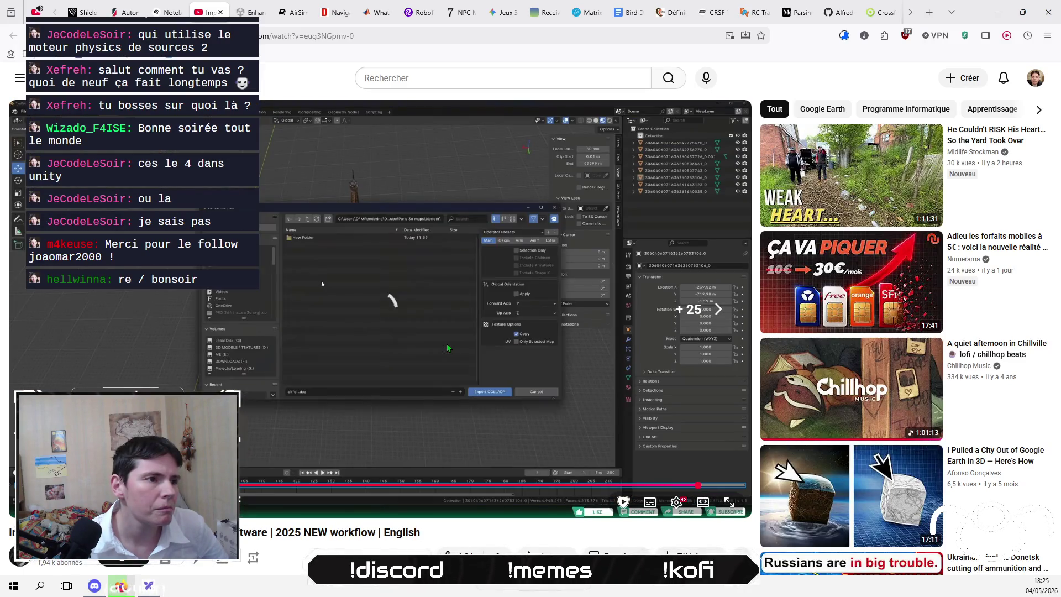
{"action": "scroll", "coordinate": [380, 309], "scroll_direction": "down", "scroll_amount": 1}
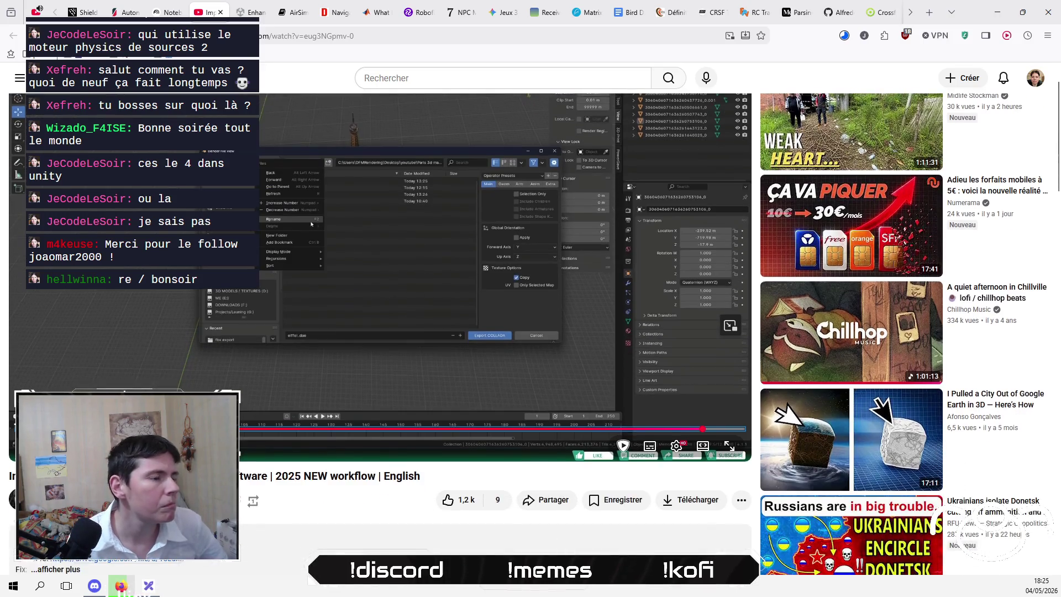
{"action": "left_click", "coordinate": [436, 85]}
- Search YouTube for 'google map 3D models' and scan the first results
{"action": "type", "text": "g"}
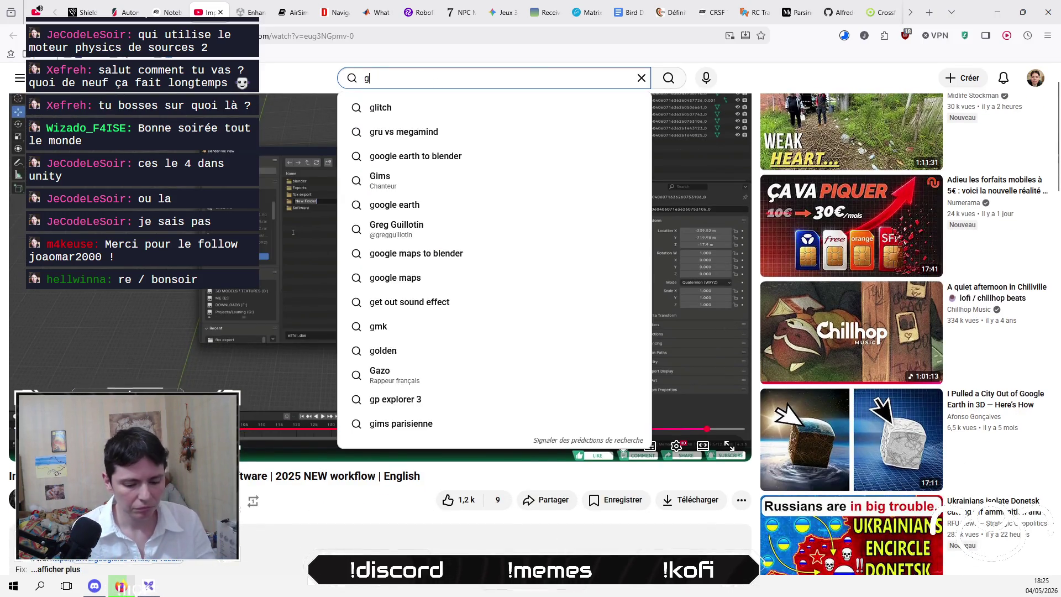
{"action": "type", "text": "oogle map 3D models"}
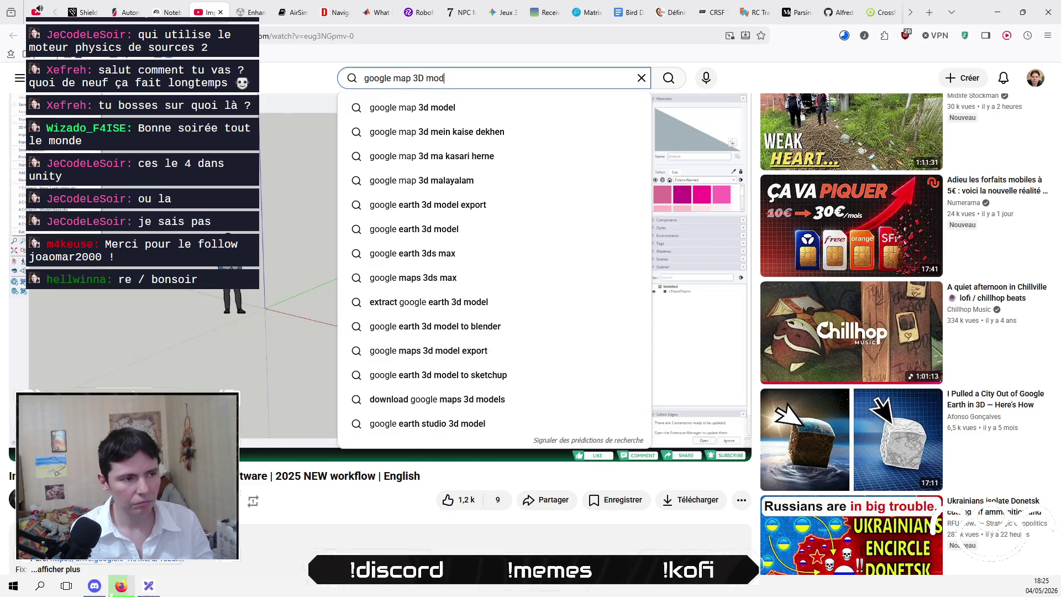
{"action": "key", "text": "Return"}
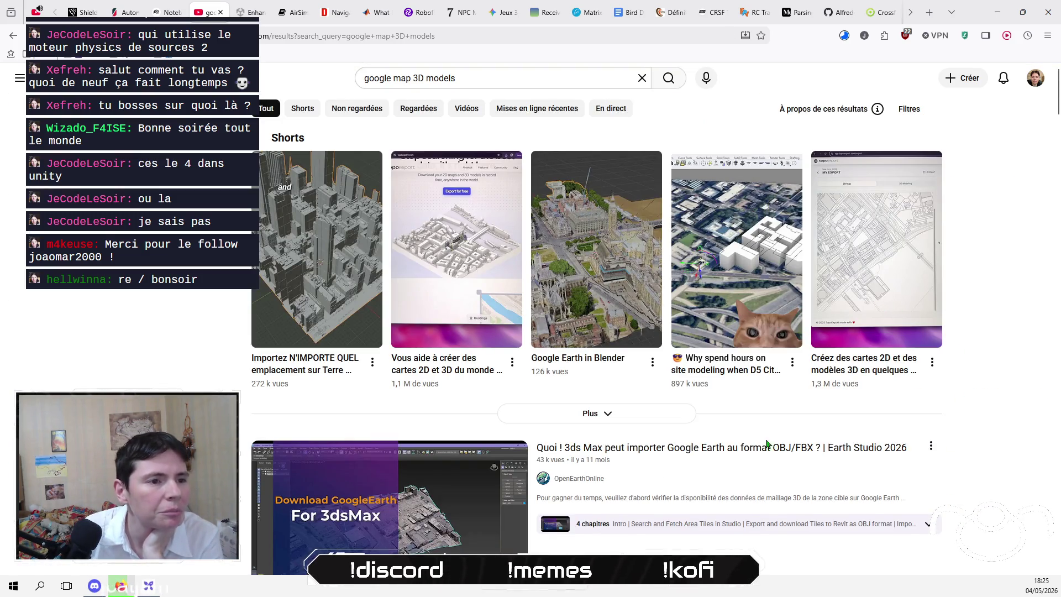
{"action": "scroll", "coordinate": [578, 215], "scroll_direction": "down", "scroll_amount": 10}
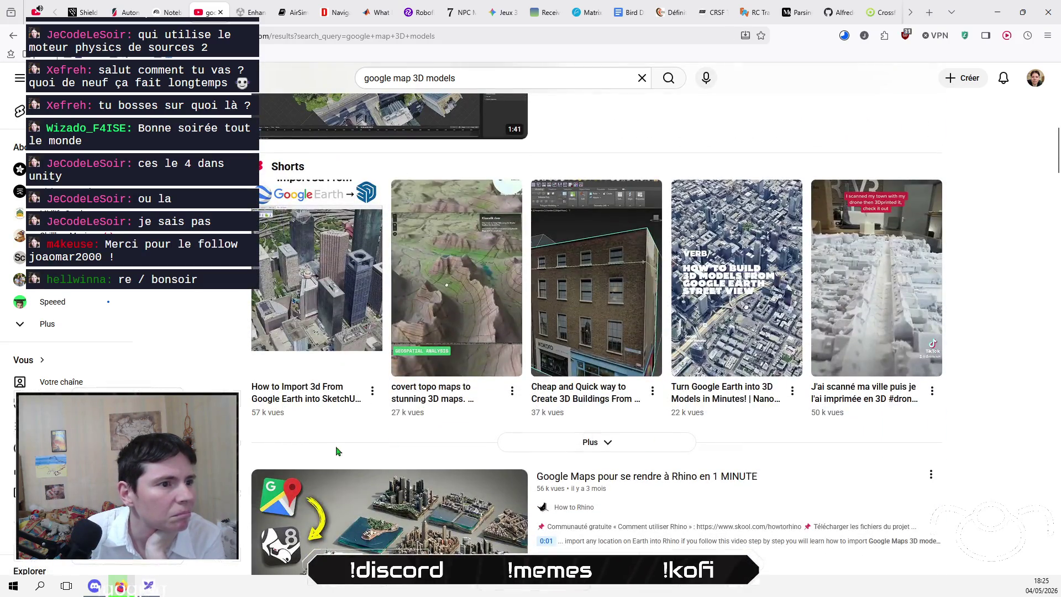
{"action": "scroll", "coordinate": [761, 451], "scroll_direction": "down", "scroll_amount": 4}
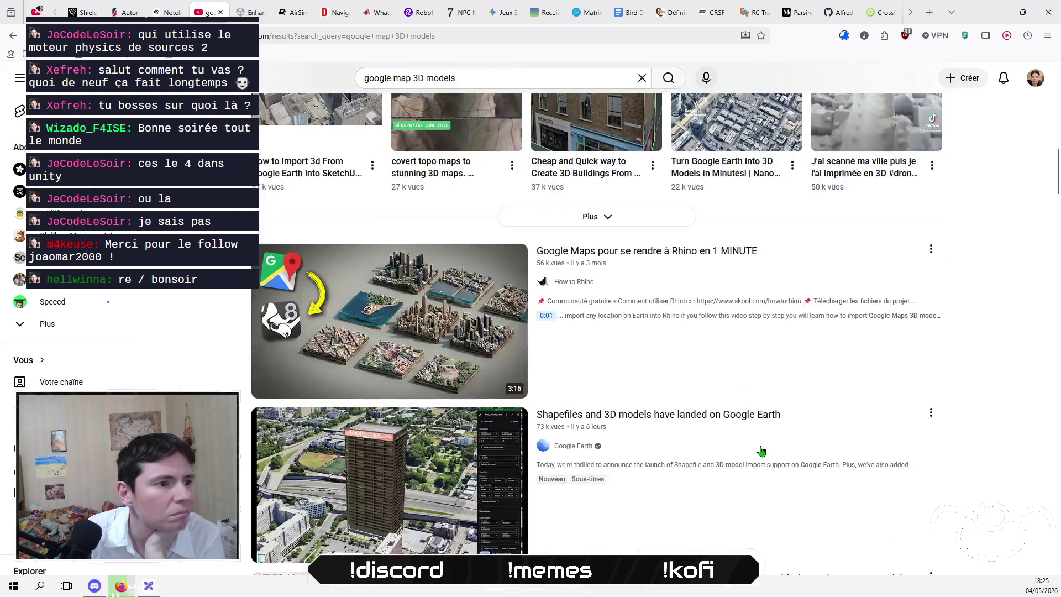
{"action": "scroll", "coordinate": [761, 451], "scroll_direction": "down", "scroll_amount": 4}
{"action": "scroll", "coordinate": [796, 362], "scroll_direction": "up", "scroll_amount": 3}
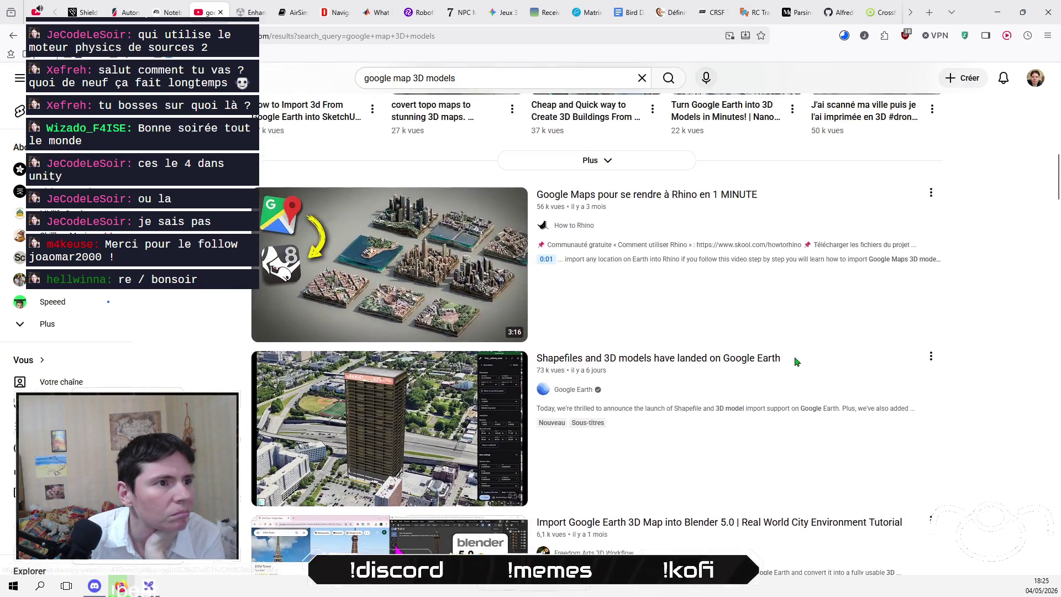
- Scroll further down the results and open 'Extract 3D Content From Google Earth'
{"action": "scroll", "coordinate": [921, 342], "scroll_direction": "down", "scroll_amount": 10}
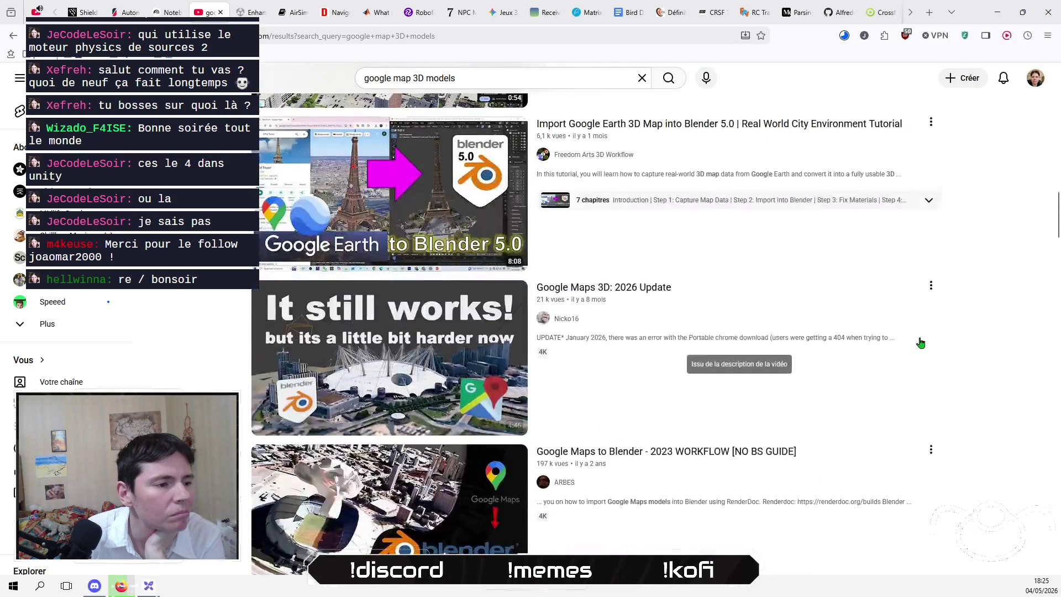
{"action": "scroll", "coordinate": [921, 342], "scroll_direction": "down", "scroll_amount": 6}
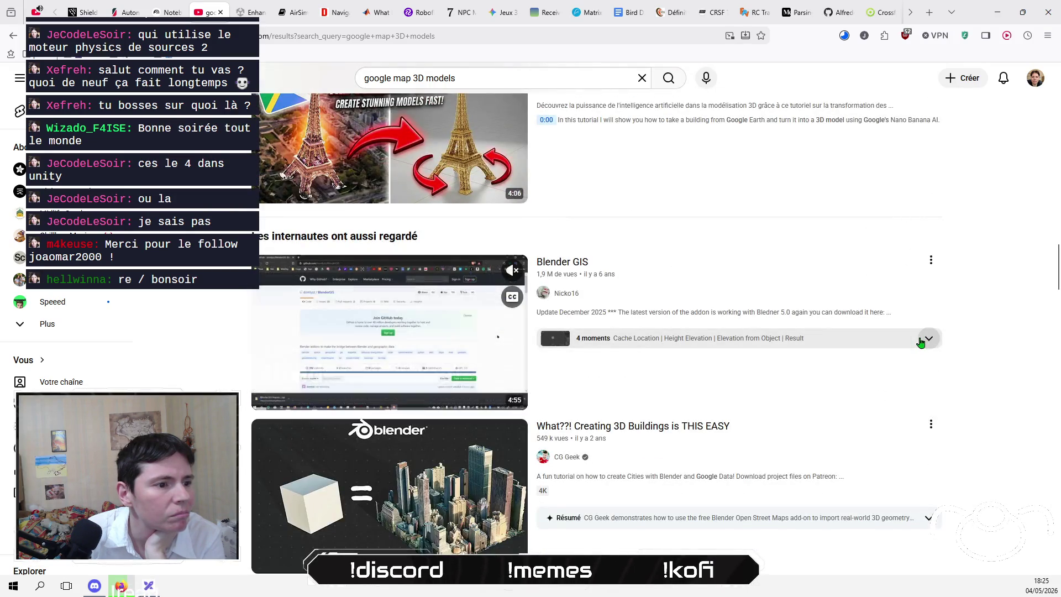
{"action": "scroll", "coordinate": [965, 415], "scroll_direction": "down", "scroll_amount": 5}
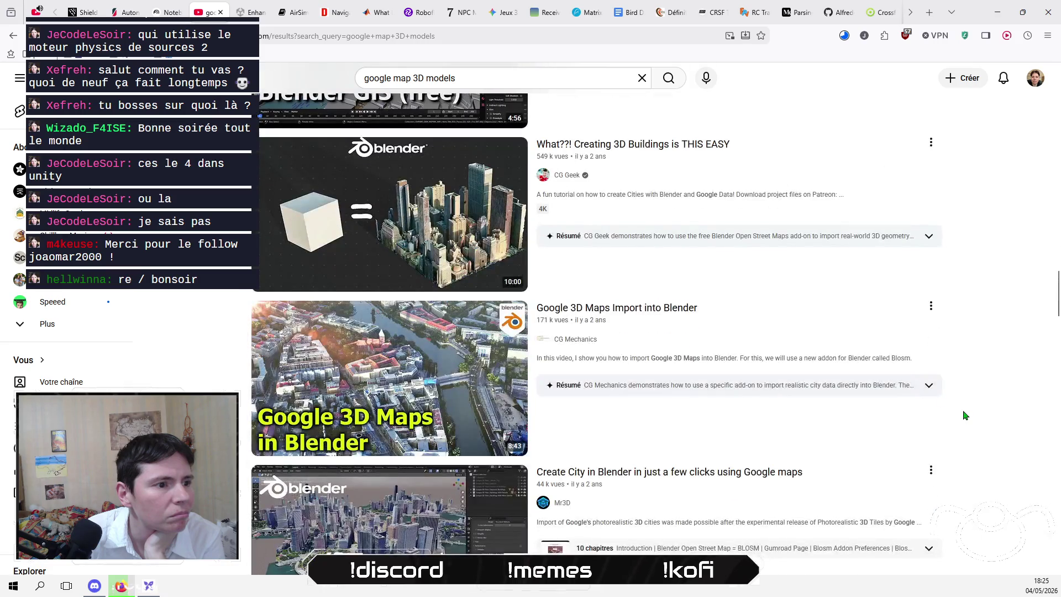
{"action": "scroll", "coordinate": [964, 415], "scroll_direction": "down", "scroll_amount": 5}
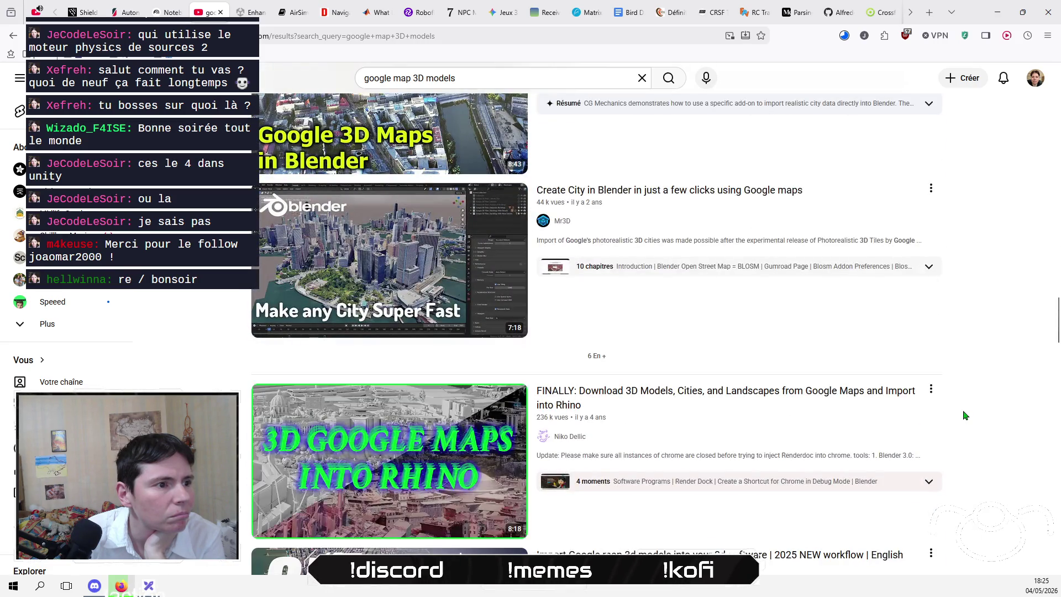
{"action": "scroll", "coordinate": [965, 415], "scroll_direction": "down", "scroll_amount": 3}
{"action": "scroll", "coordinate": [964, 415], "scroll_direction": "down", "scroll_amount": 5}
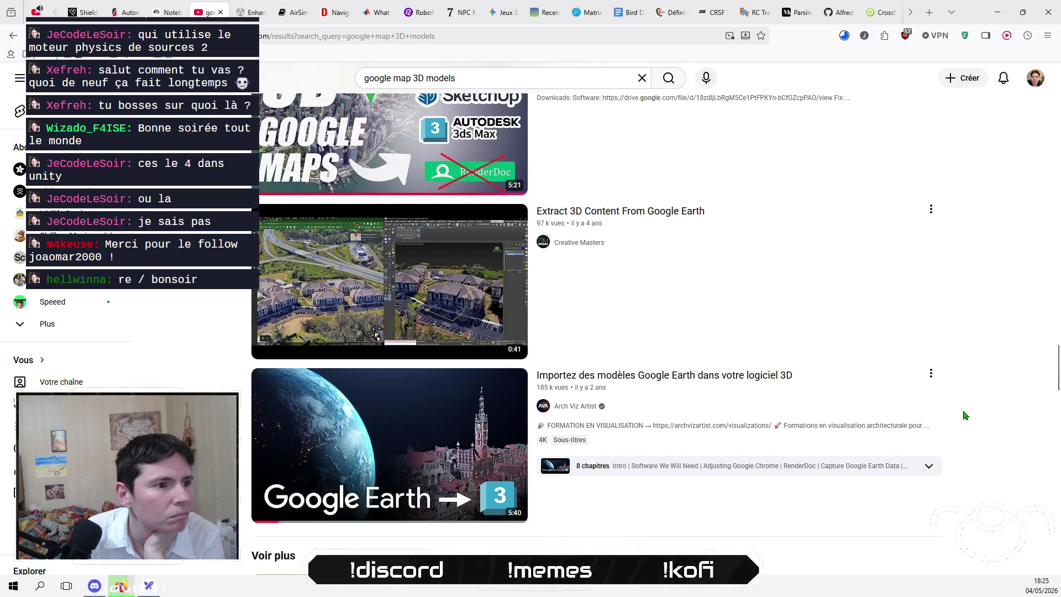
{"action": "left_click", "coordinate": [661, 220]}
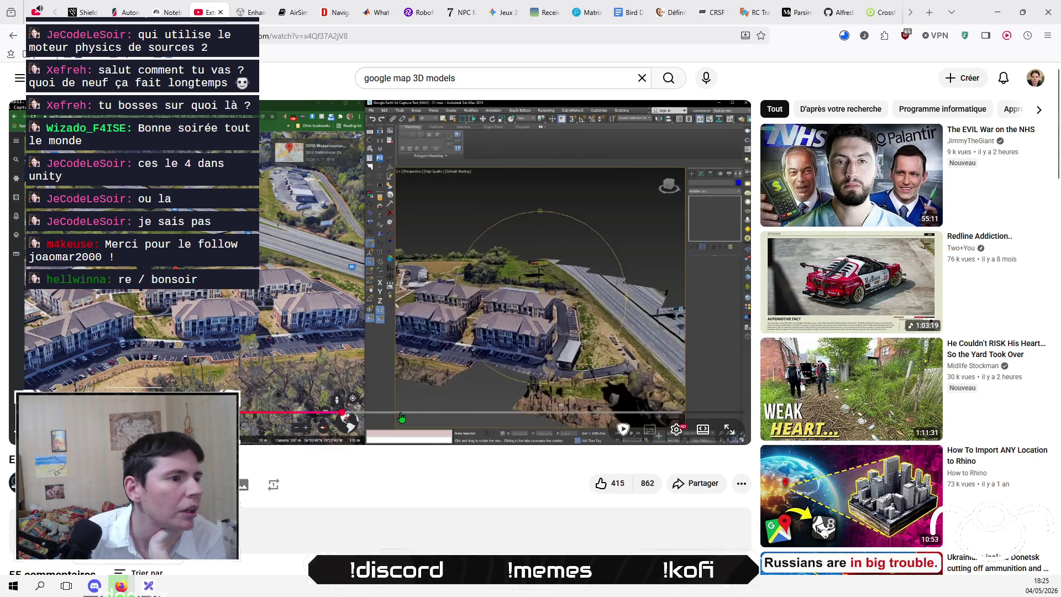
- Jump ahead in the Google Earth extraction video and pause it there
{"action": "left_click", "coordinate": [421, 412]}
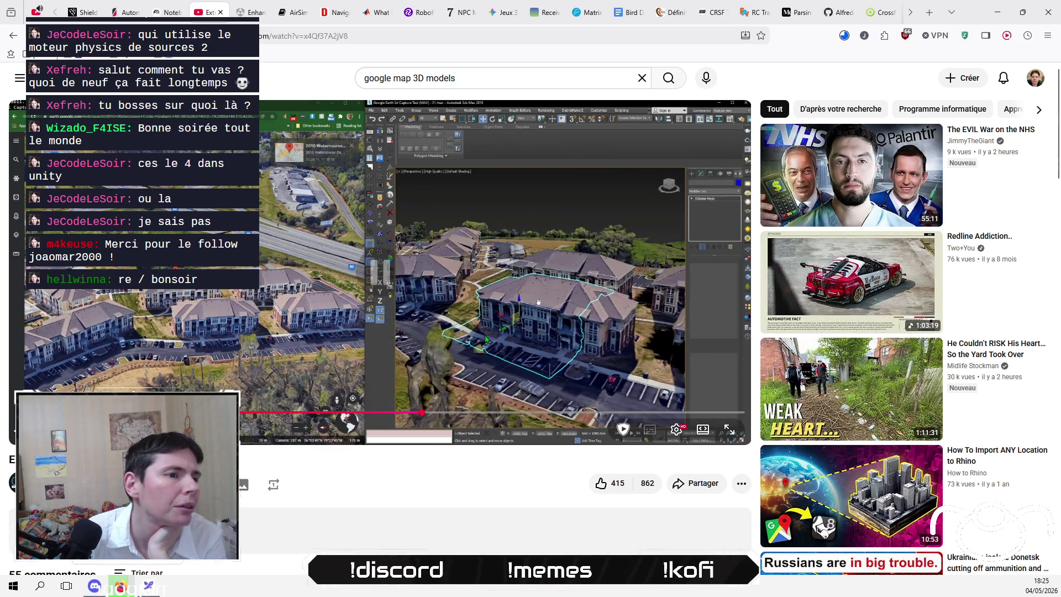
{"action": "key", "text": "space"}
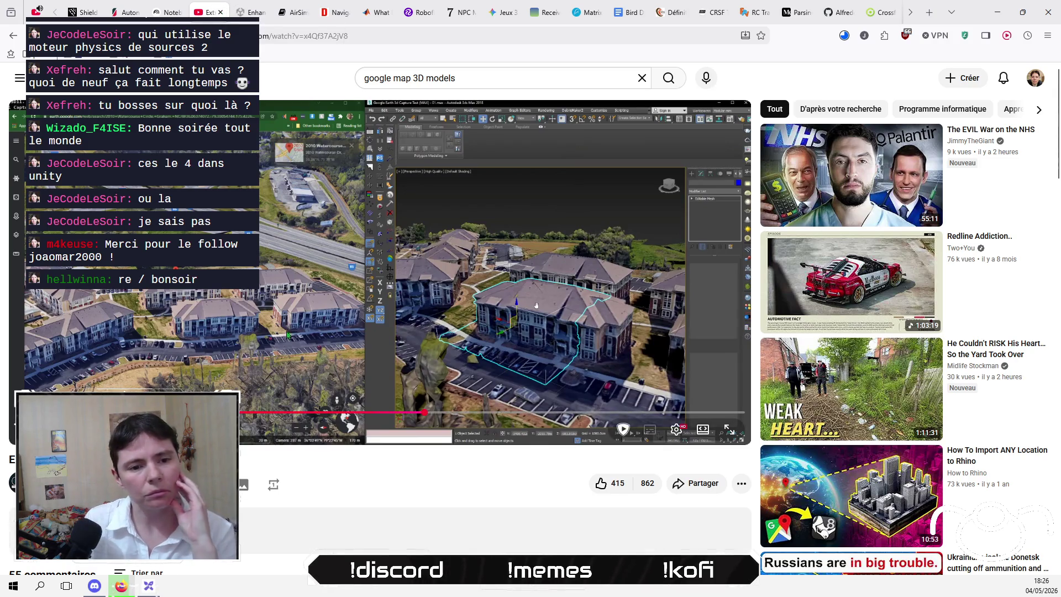
{"action": "key", "text": "alt+Tab"}
- Type '/raid' into the OBS Twitch chat box, then return to Firefox
{"action": "left_click", "coordinate": [913, 338]}
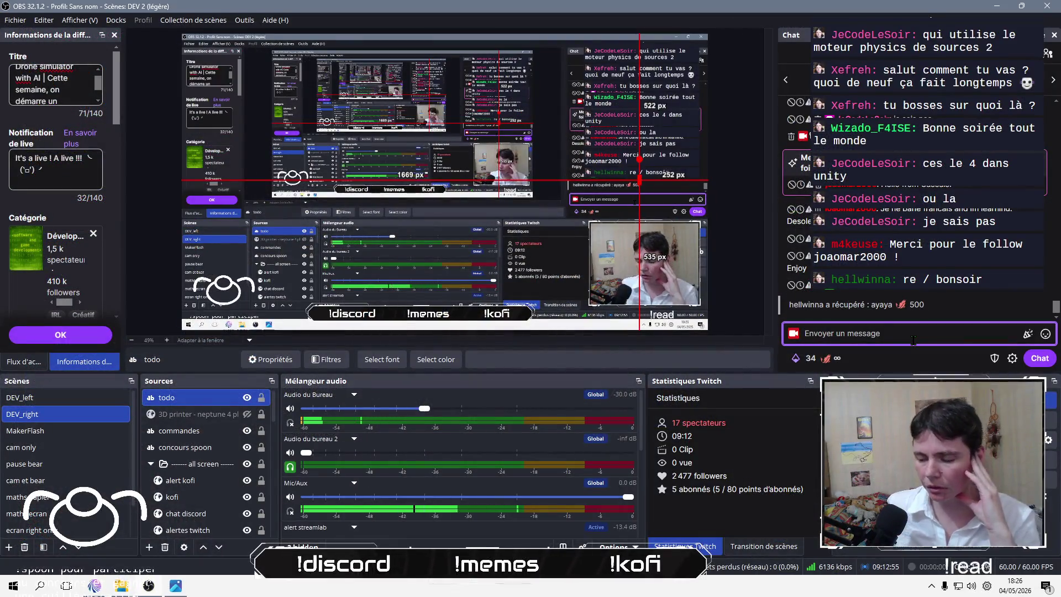
{"action": "type", "text": "/"}
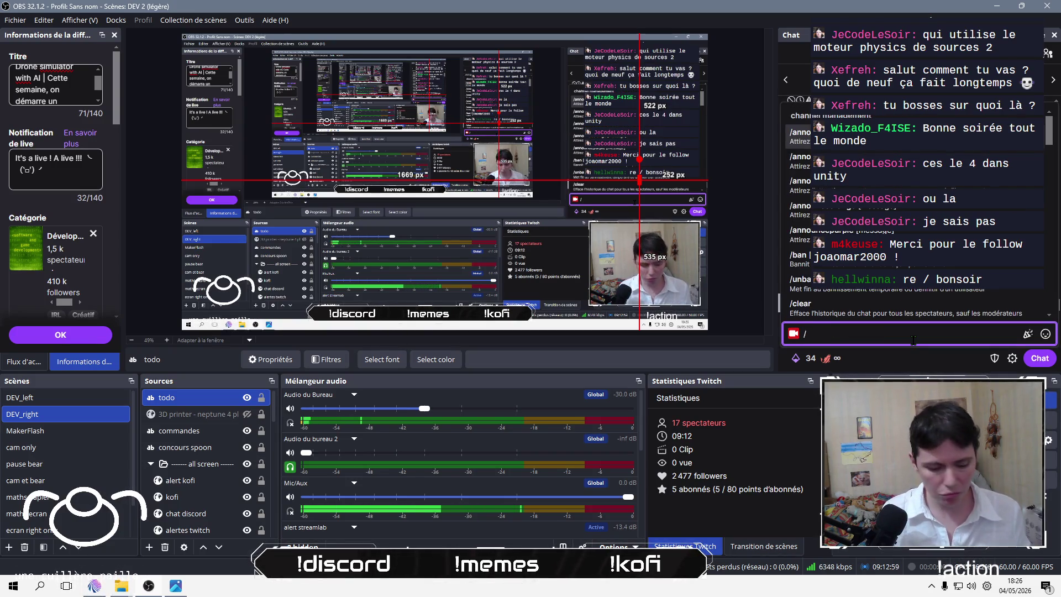
{"action": "type", "text": "raid"}
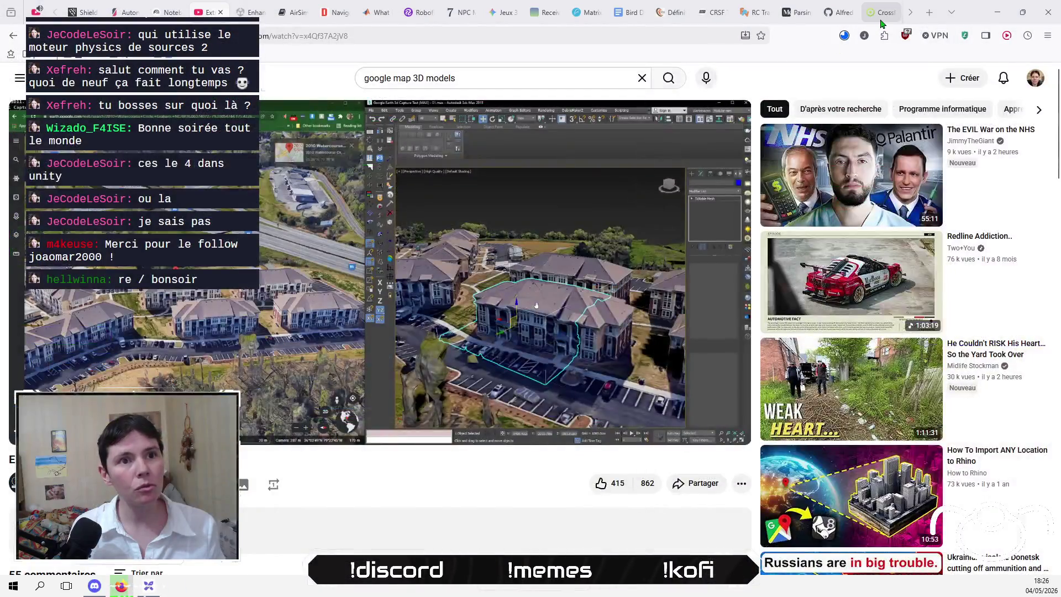
{"action": "left_click", "coordinate": [881, 17]}
{"action": "left_click", "coordinate": [505, 36]}
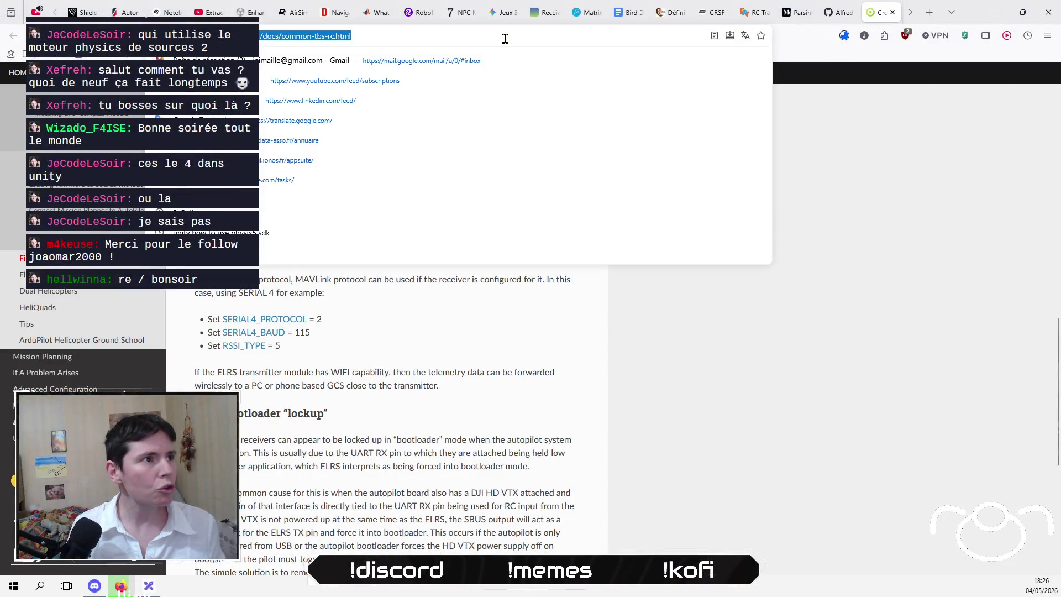
- Load twitch from the address bar and expand followed channels with 'Afficher plus'
{"action": "type", "text": "twitch"}
{"action": "key", "text": "Return"}
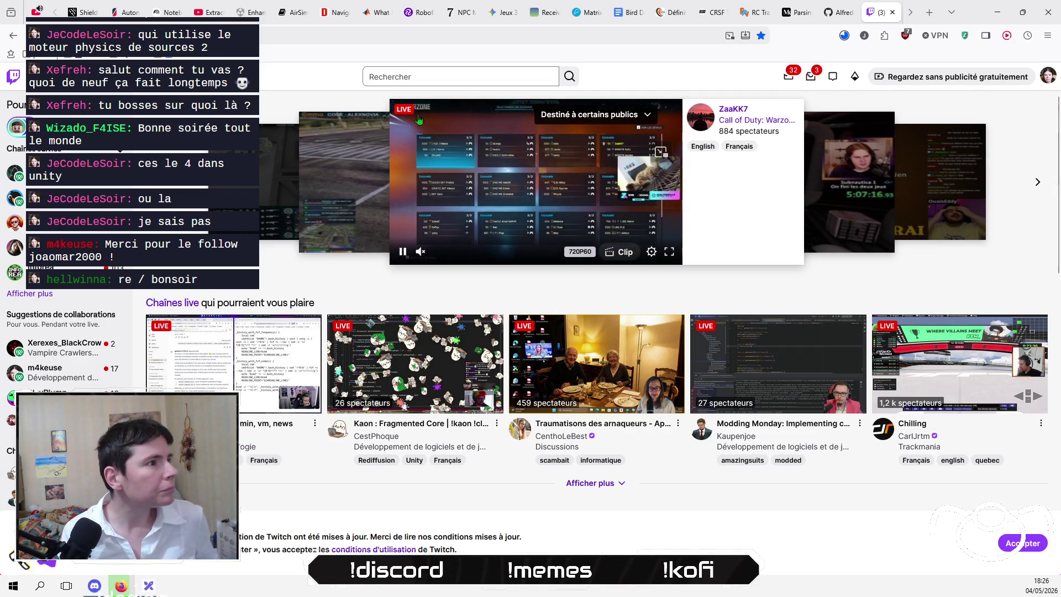
{"action": "left_click", "coordinate": [45, 298]}
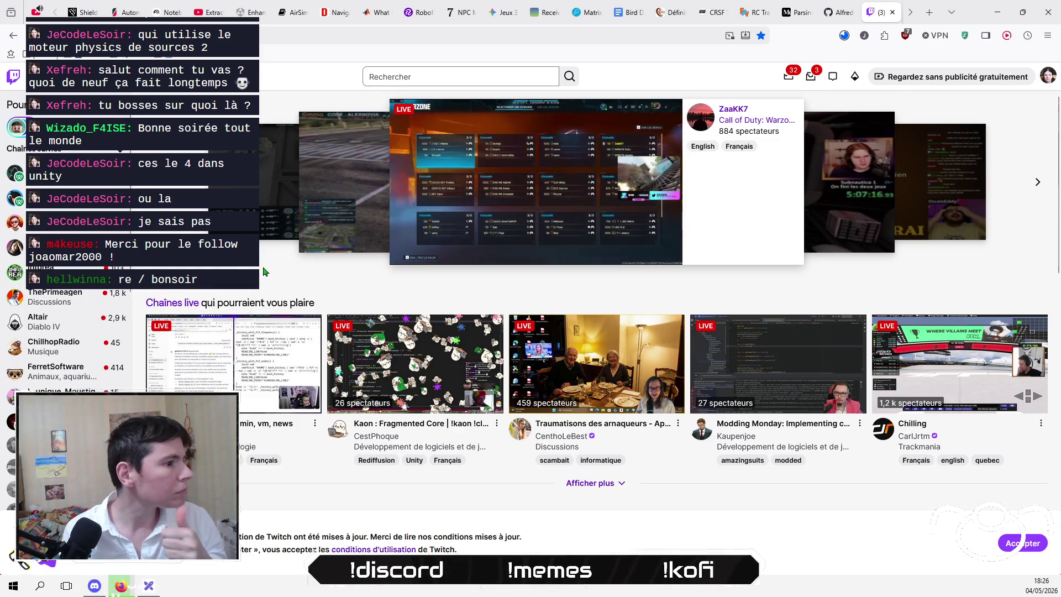